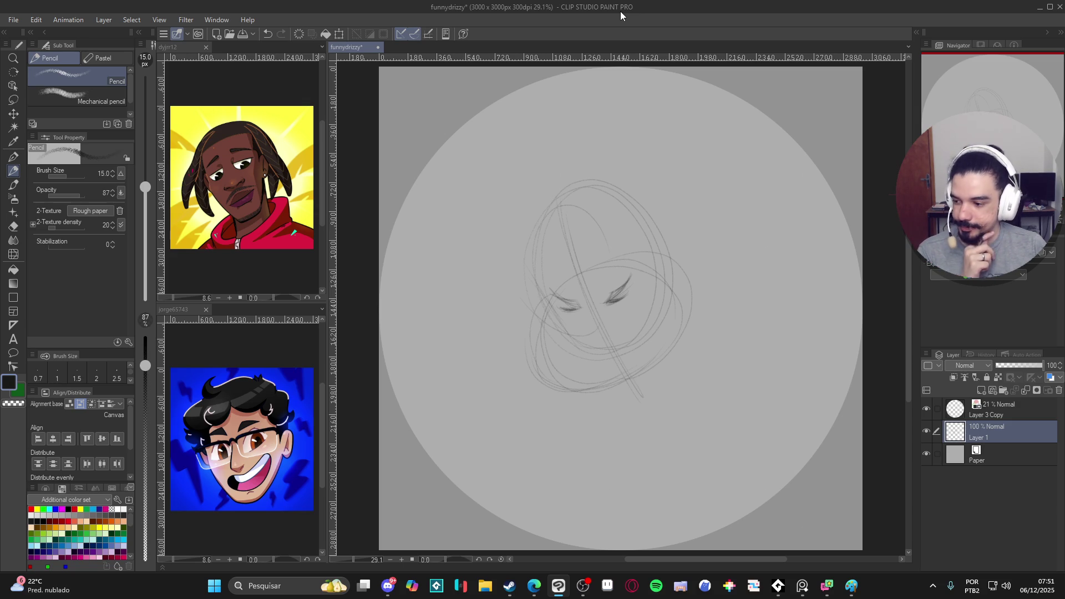
# Step: Frame the head sketch in view and undo then redo the last stroke
pyautogui.scroll(1, 592, 351)
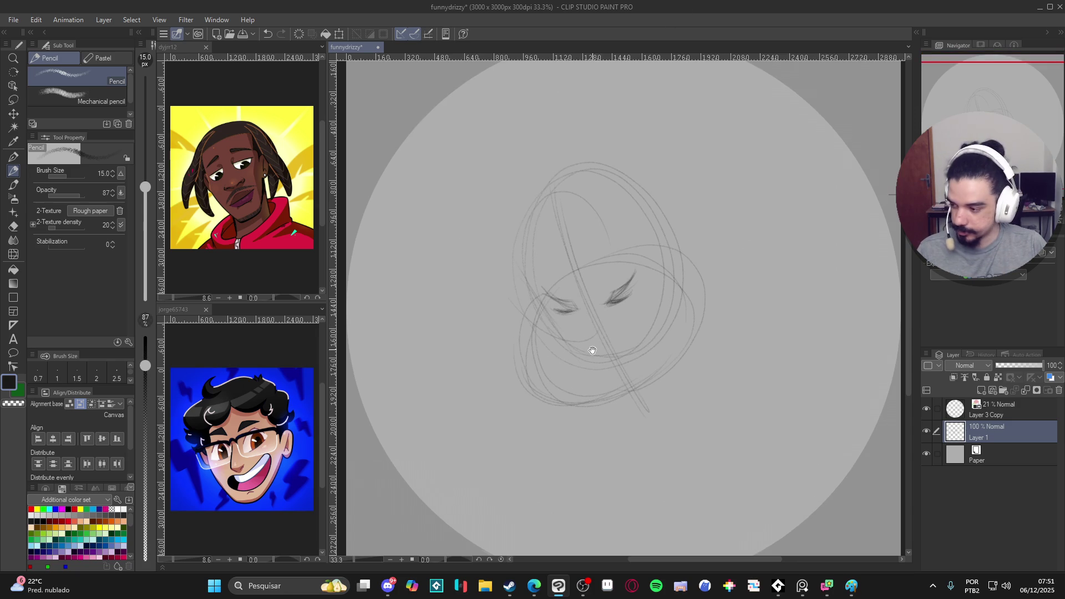
pyautogui.moveTo(593, 350); pyautogui.dragTo(587, 365)
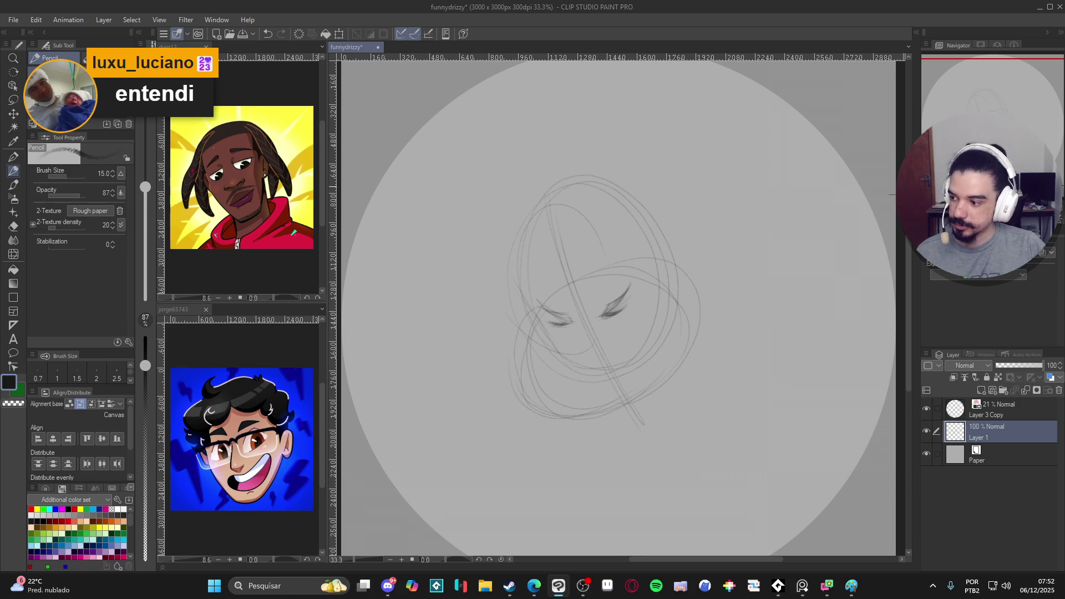
pyautogui.click(803, 586)
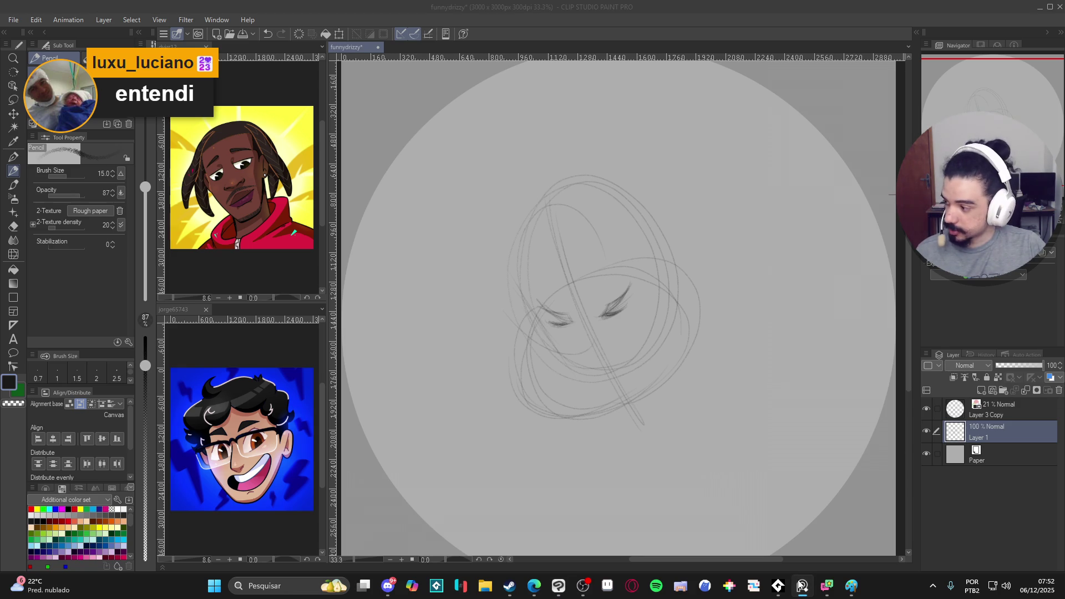
pyautogui.click(759, 299)
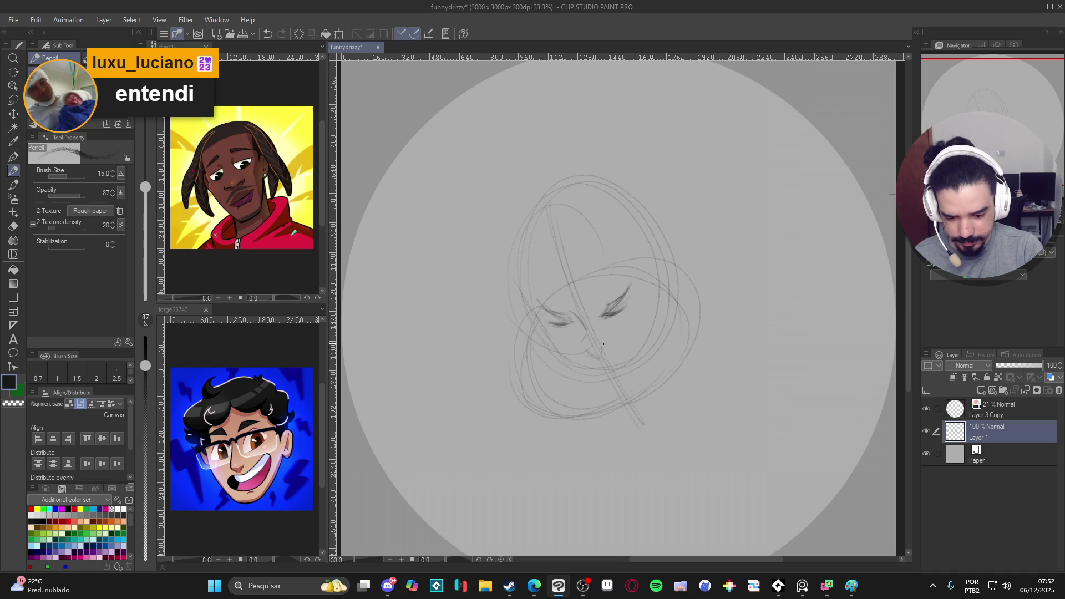
pyautogui.hotkey('ctrl', 'z')
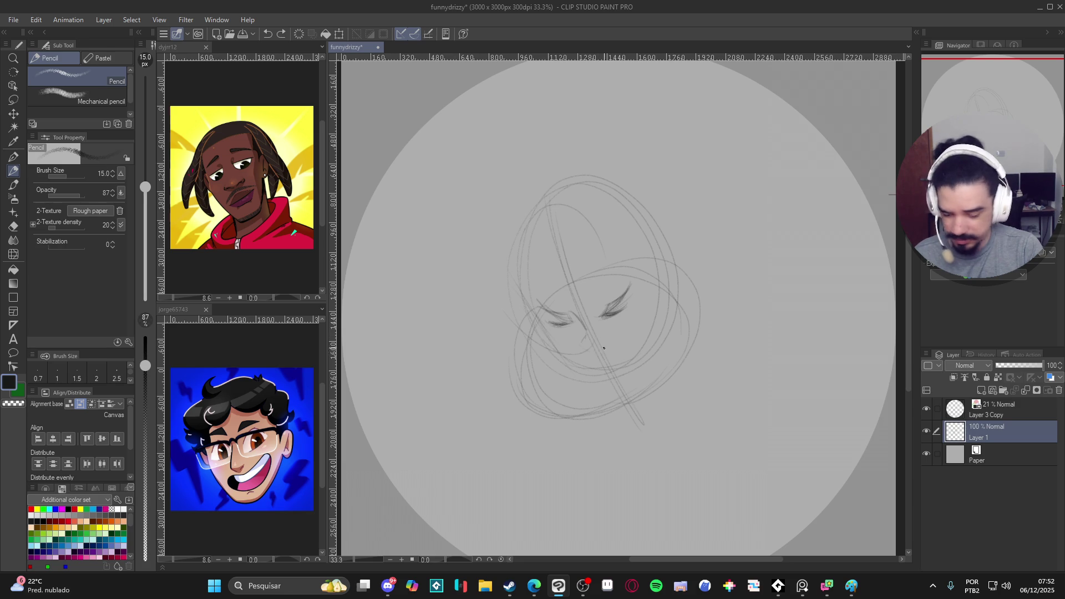
pyautogui.hotkey('ctrl', 'y')
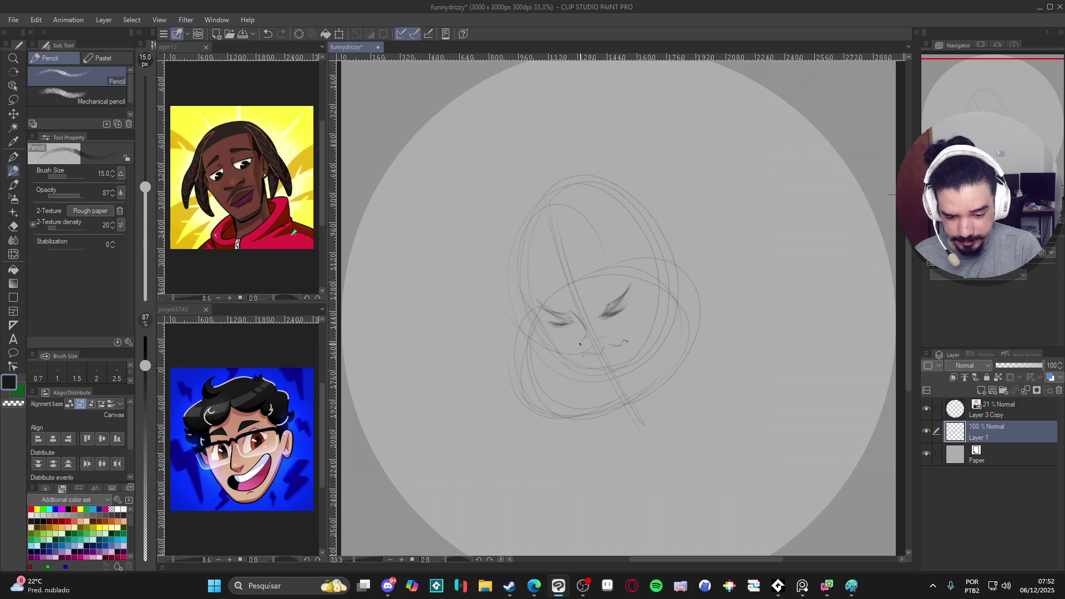
# Step: Draw a short stroke below the nose, then lasso-select and delete the mouth strokes
pyautogui.moveTo(618, 344); pyautogui.dragTo(599, 342)
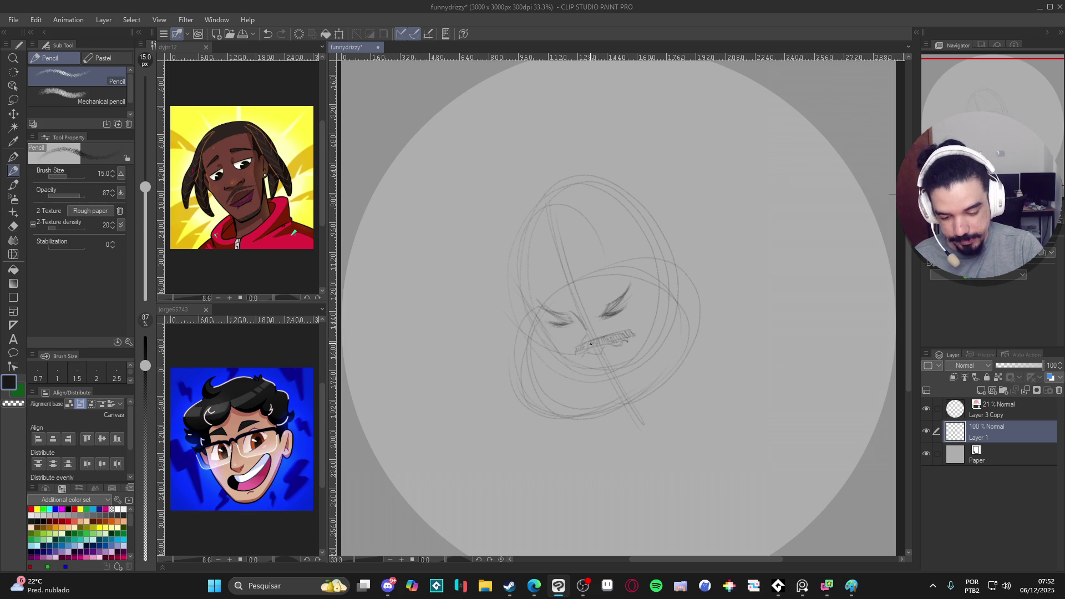
pyautogui.press('e')
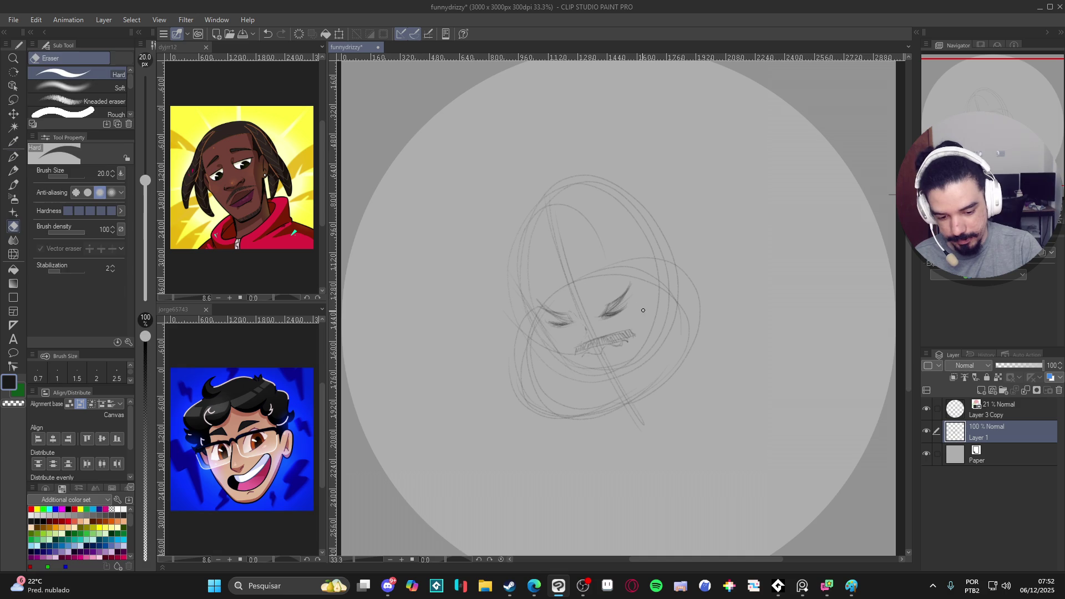
pyautogui.press('p')
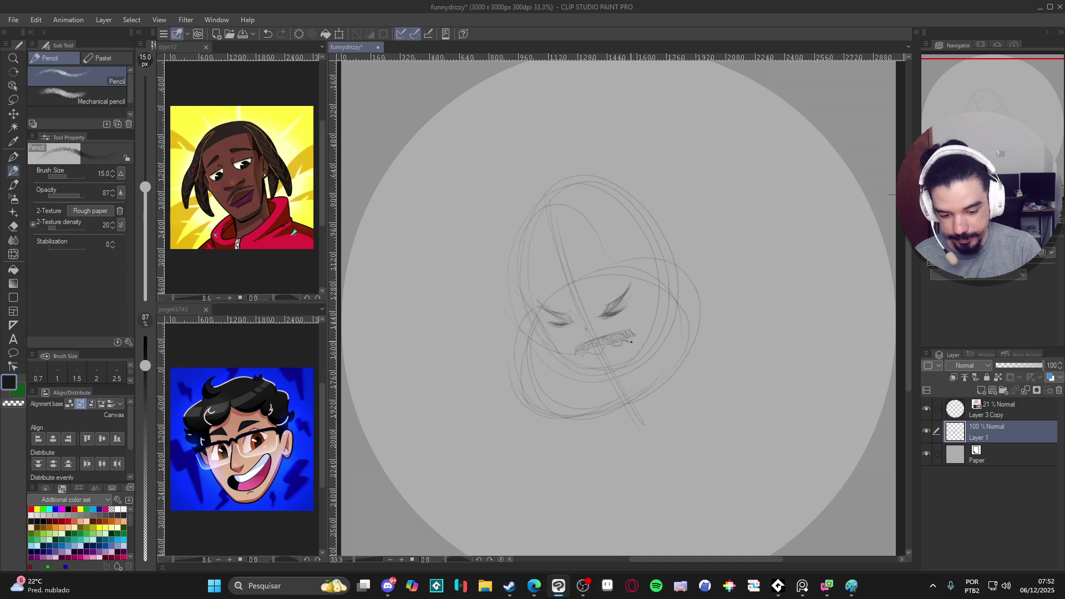
pyautogui.press('m')
pyautogui.moveTo(623, 327)
pyautogui.mouseDown()
pyautogui.moveTo(600, 322)
pyautogui.moveTo(572, 352)
pyautogui.moveTo(650, 324)
pyautogui.moveTo(610, 324)
pyautogui.mouseUp()
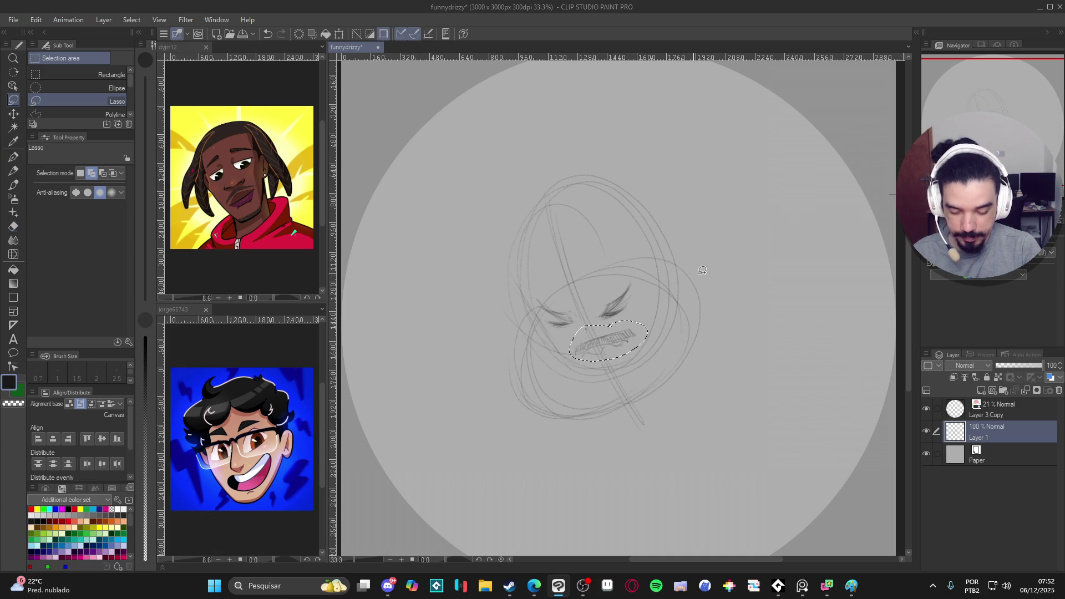
pyautogui.hotkey('ctrl', 'd')
pyautogui.press('p')
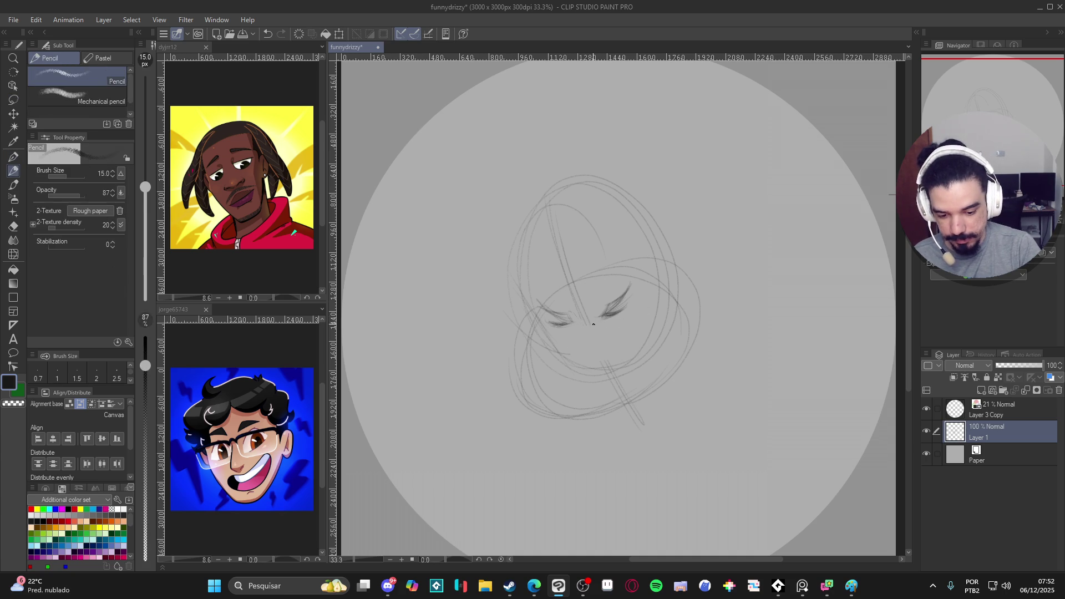
# Step: Sketch the nose line and the frowning mouth curves, redrawing one mouth stroke
pyautogui.moveTo(576, 308); pyautogui.dragTo(585, 321)
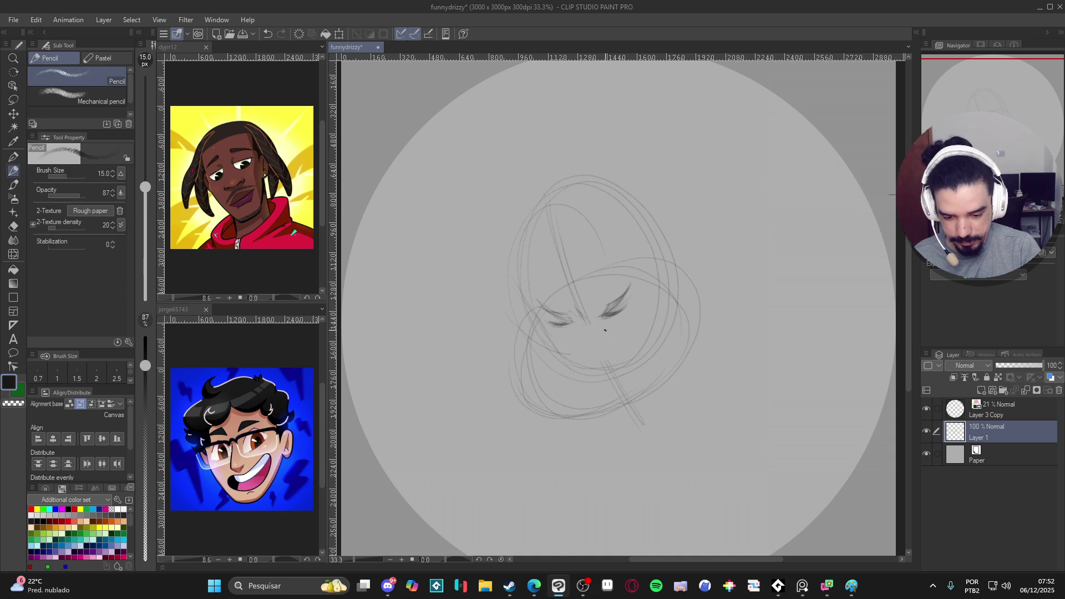
pyautogui.moveTo(577, 347); pyautogui.dragTo(602, 333)
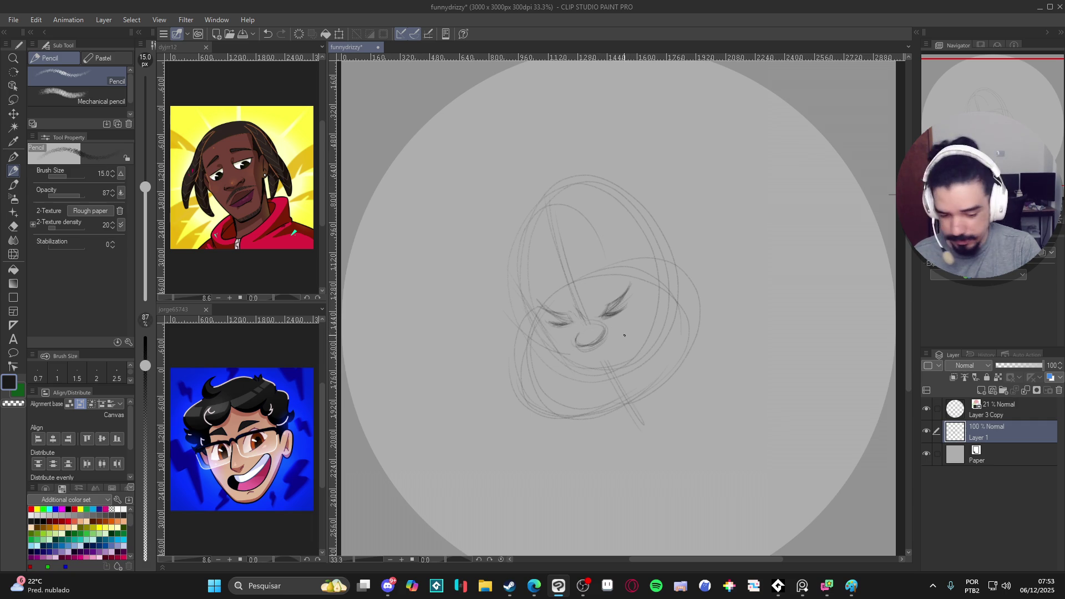
pyautogui.moveTo(617, 346); pyautogui.dragTo(628, 346)
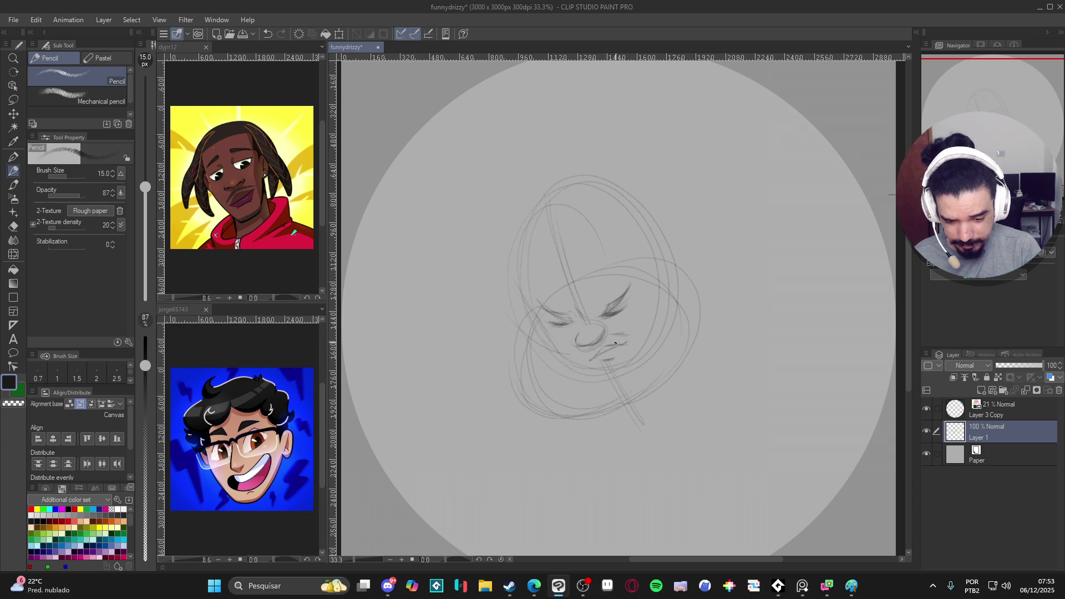
pyautogui.hotkey('ctrl', 'z')
pyautogui.moveTo(602, 353); pyautogui.dragTo(608, 344)
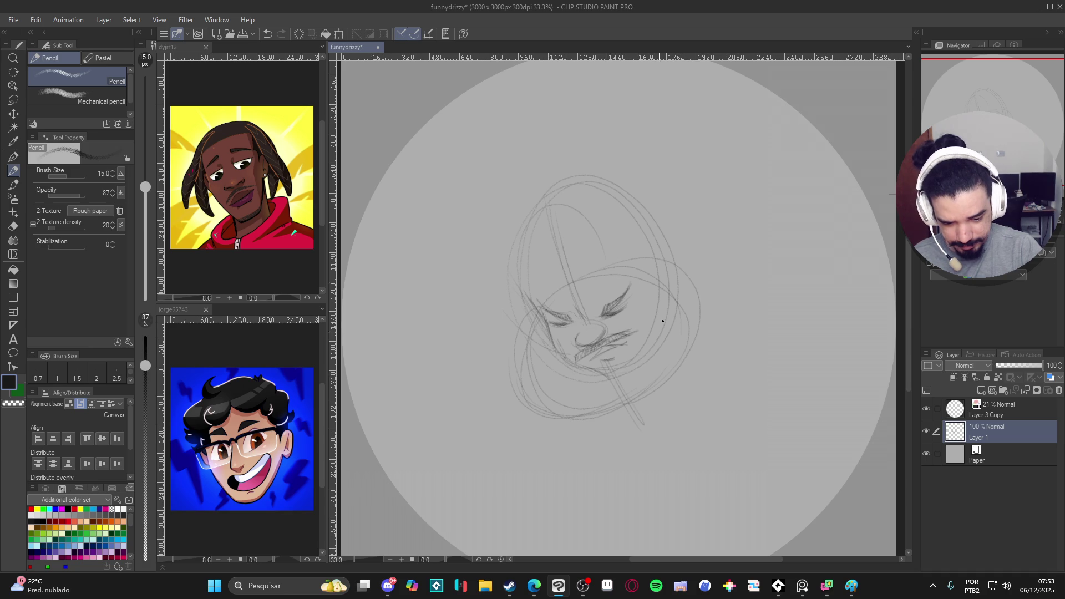
# Step: Add a chin stroke, darken the left face side and draw the right jaw to the chin
pyautogui.moveTo(634, 360)
pyautogui.mouseDown()
pyautogui.moveTo(599, 378)
pyautogui.moveTo(557, 355)
pyautogui.mouseUp()
pyautogui.moveTo(535, 306)
pyautogui.mouseDown()
pyautogui.moveTo(528, 278)
pyautogui.moveTo(553, 349)
pyautogui.moveTo(572, 363)
pyautogui.mouseUp()
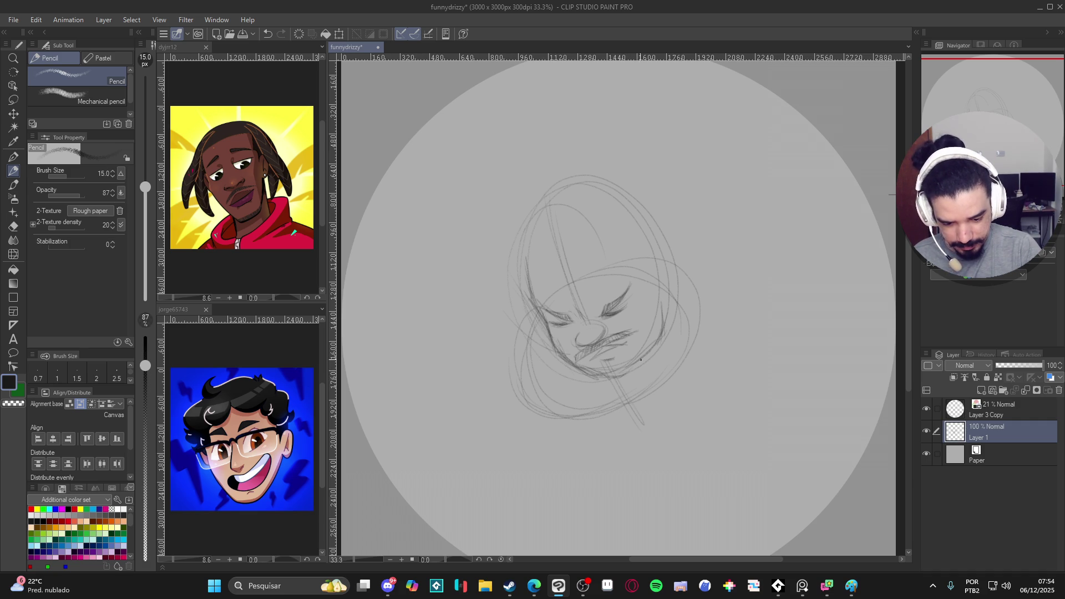
pyautogui.moveTo(654, 343); pyautogui.dragTo(599, 378)
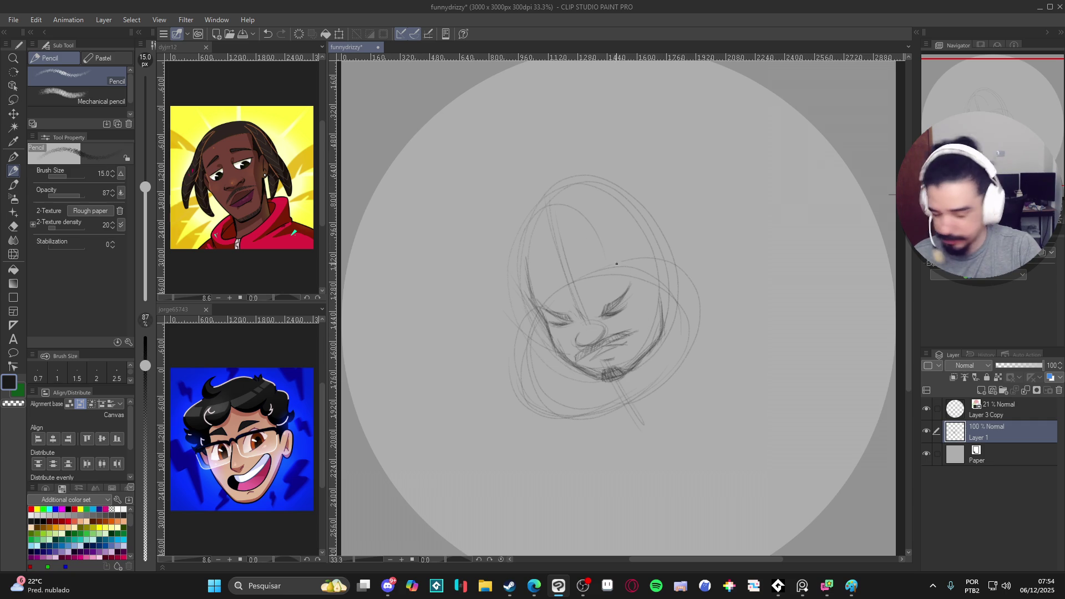
# Step: Sketch the brow, right cheek, left head outline and lower-left chin strokes
pyautogui.moveTo(594, 243)
pyautogui.mouseDown()
pyautogui.moveTo(670, 290)
pyautogui.moveTo(655, 352)
pyautogui.mouseUp()
pyautogui.moveTo(682, 284); pyautogui.dragTo(654, 350)
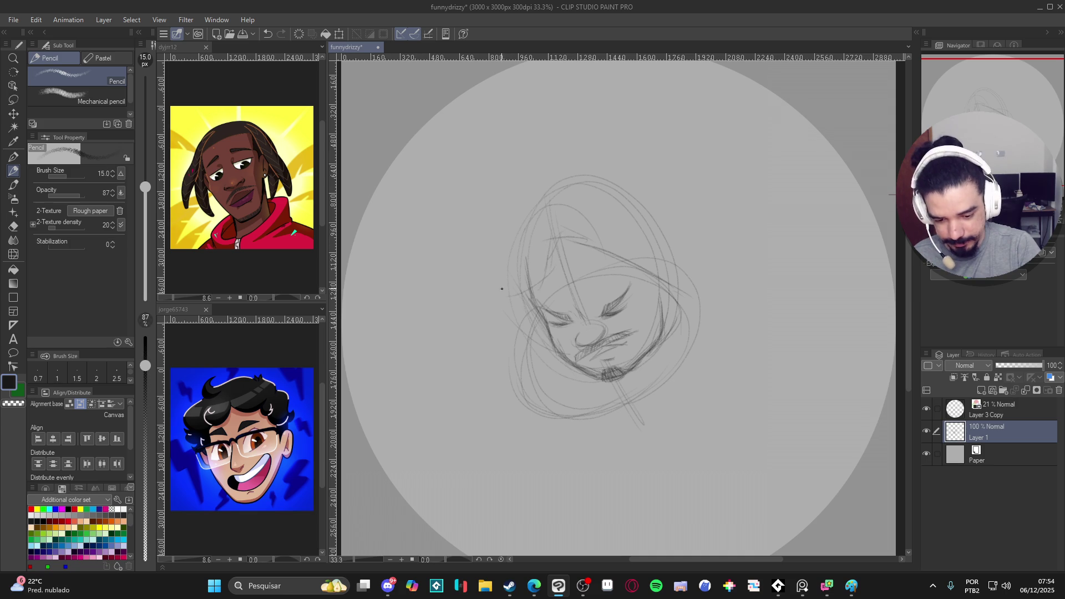
pyautogui.moveTo(507, 298); pyautogui.dragTo(536, 317)
pyautogui.moveTo(552, 249)
pyautogui.mouseDown()
pyautogui.moveTo(531, 286)
pyautogui.moveTo(540, 326)
pyautogui.mouseUp()
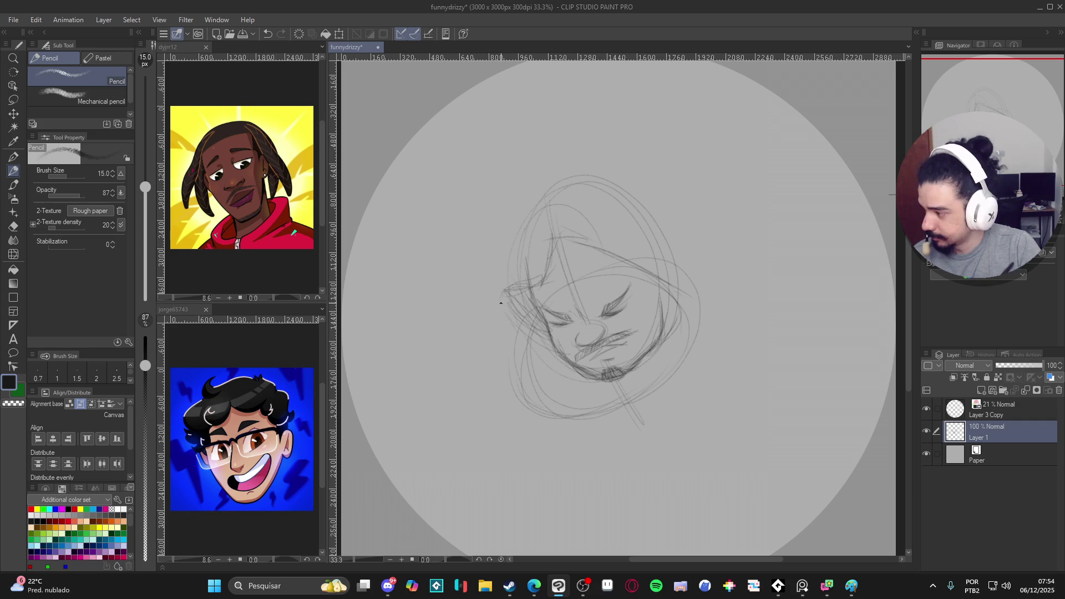
pyautogui.moveTo(546, 354)
pyautogui.mouseDown()
pyautogui.moveTo(573, 364)
pyautogui.moveTo(502, 297)
pyautogui.moveTo(543, 279)
pyautogui.moveTo(550, 242)
pyautogui.moveTo(506, 295)
pyautogui.moveTo(561, 236)
pyautogui.moveTo(625, 264)
pyautogui.mouseUp()
# Step: Outline the hood over the top and down both sides, undoing the final stray stroke
pyautogui.moveTo(577, 238)
pyautogui.mouseDown()
pyautogui.moveTo(677, 301)
pyautogui.moveTo(646, 356)
pyautogui.mouseUp()
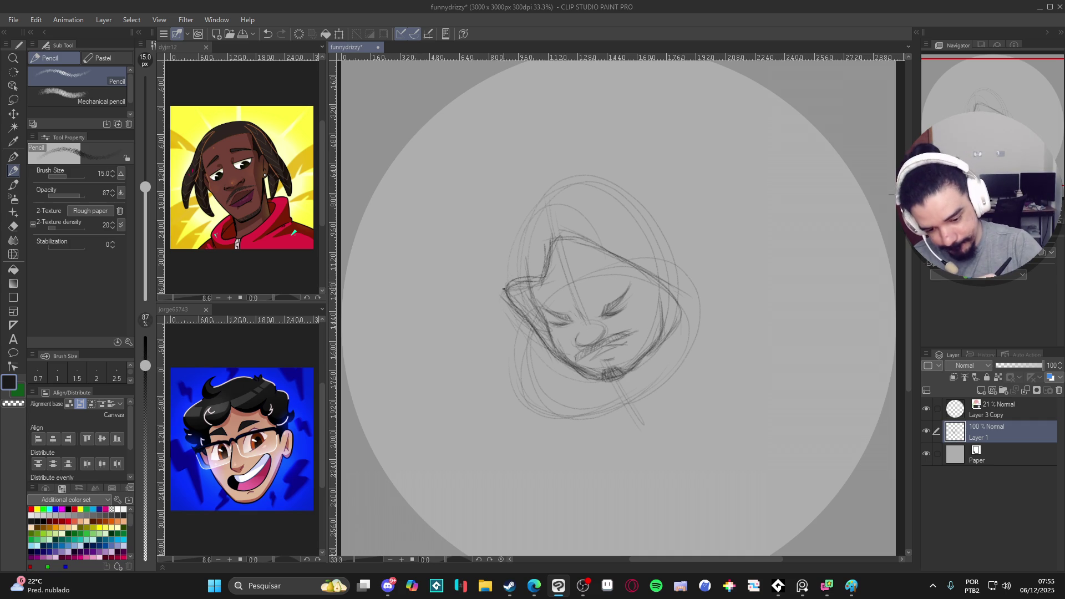
pyautogui.moveTo(501, 294); pyautogui.dragTo(565, 365)
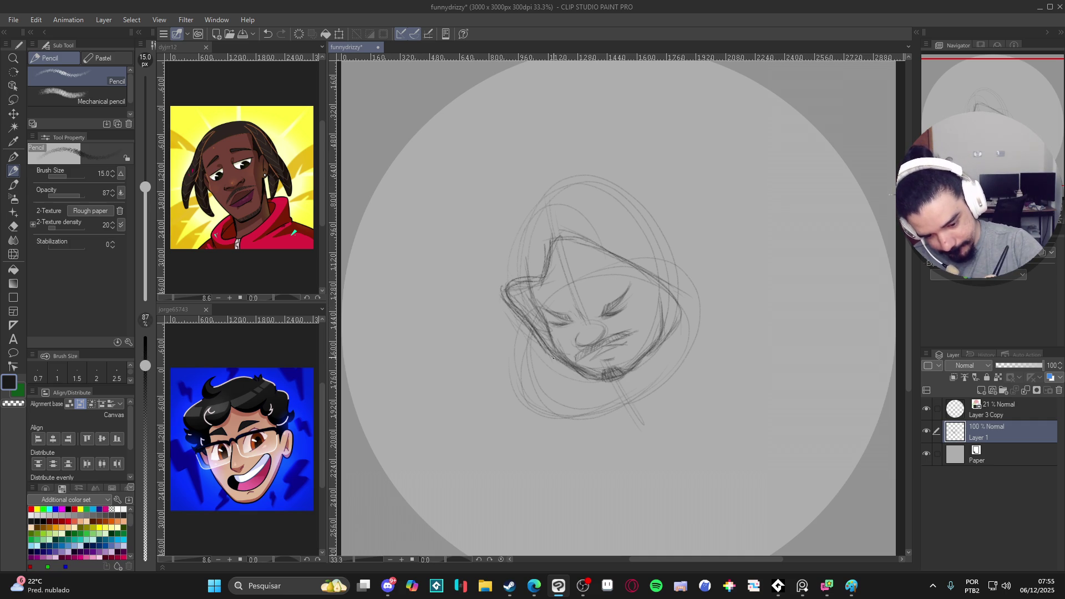
pyautogui.moveTo(504, 289)
pyautogui.mouseDown()
pyautogui.moveTo(533, 196)
pyautogui.moveTo(577, 165)
pyautogui.moveTo(617, 163)
pyautogui.moveTo(672, 247)
pyautogui.moveTo(681, 294)
pyautogui.mouseUp()
pyautogui.moveTo(682, 254); pyautogui.dragTo(687, 319)
pyautogui.moveTo(684, 281)
pyautogui.mouseDown()
pyautogui.moveTo(650, 197)
pyautogui.moveTo(618, 175)
pyautogui.mouseUp()
pyautogui.moveTo(675, 325)
pyautogui.mouseDown()
pyautogui.moveTo(638, 355)
pyautogui.moveTo(666, 345)
pyautogui.moveTo(646, 365)
pyautogui.mouseUp()
pyautogui.moveTo(695, 297); pyautogui.dragTo(718, 316)
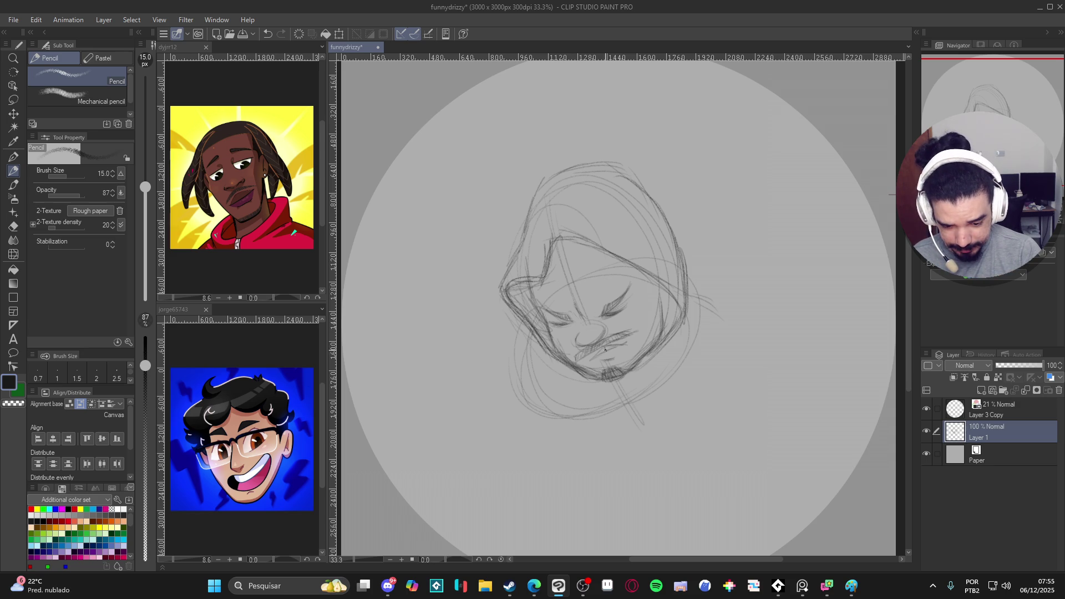
pyautogui.hotkey('ctrl', 'z')
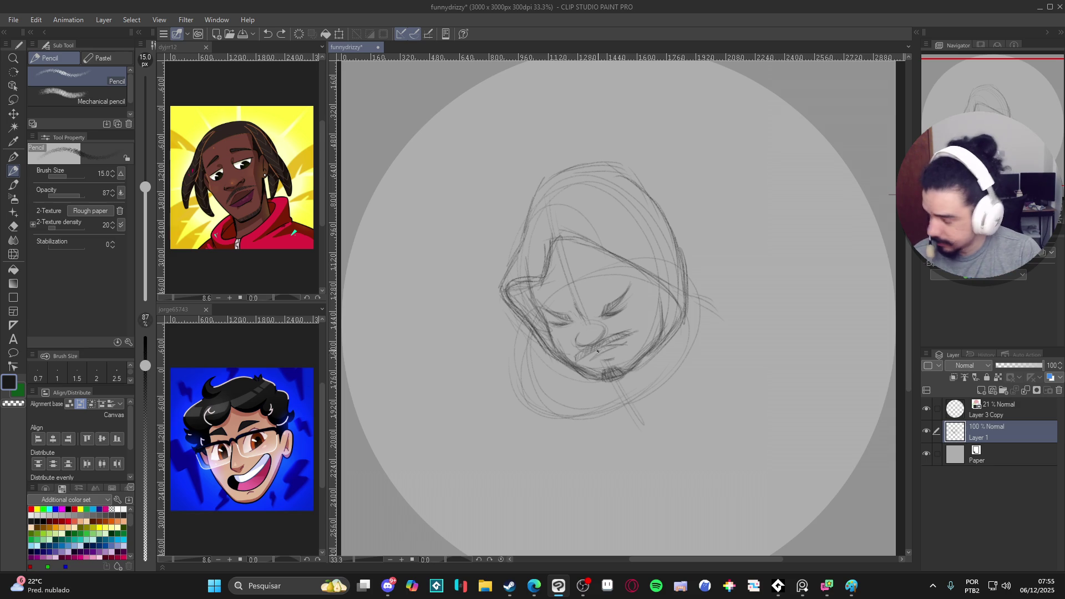
# Step: Reinforce the right jaw, cheek and neighbouring hood line with repeated strokes
pyautogui.moveTo(595, 355); pyautogui.dragTo(597, 355)
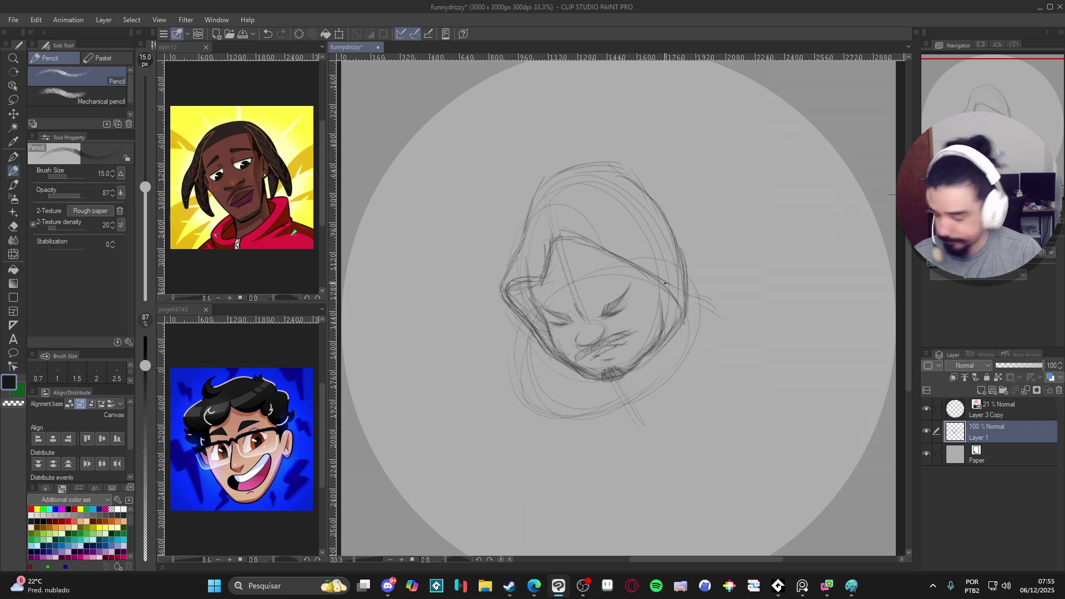
pyautogui.moveTo(664, 294); pyautogui.dragTo(642, 356)
pyautogui.moveTo(664, 296); pyautogui.dragTo(658, 344)
pyautogui.moveTo(658, 331); pyautogui.dragTo(649, 349)
pyautogui.moveTo(667, 293)
pyautogui.mouseDown()
pyautogui.moveTo(670, 339)
pyautogui.moveTo(682, 312)
pyautogui.mouseUp()
pyautogui.moveTo(663, 284)
pyautogui.mouseDown()
pyautogui.moveTo(683, 317)
pyautogui.moveTo(669, 336)
pyautogui.mouseUp()
pyautogui.moveTo(671, 297)
pyautogui.mouseDown()
pyautogui.moveTo(665, 327)
pyautogui.moveTo(663, 303)
pyautogui.mouseUp()
pyautogui.moveTo(655, 273); pyautogui.dragTo(661, 305)
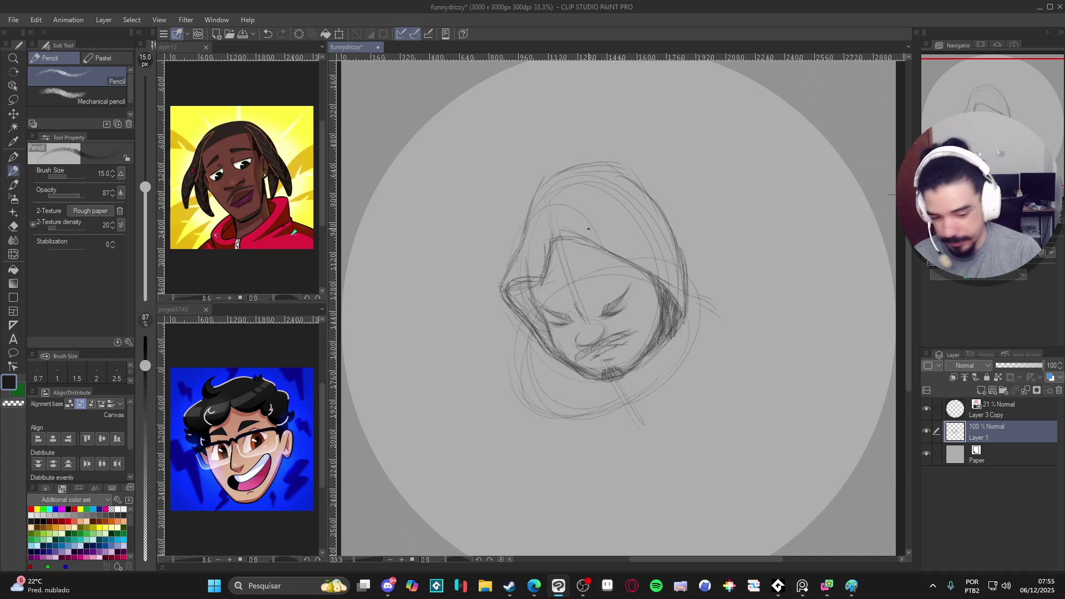
# Step: Darken the hood's top-left edge and draw shoulder curves on both sides under the chin
pyautogui.moveTo(569, 251); pyautogui.dragTo(594, 248)
pyautogui.moveTo(566, 244)
pyautogui.mouseDown()
pyautogui.moveTo(553, 260)
pyautogui.moveTo(562, 242)
pyautogui.mouseUp()
pyautogui.moveTo(560, 251); pyautogui.dragTo(573, 242)
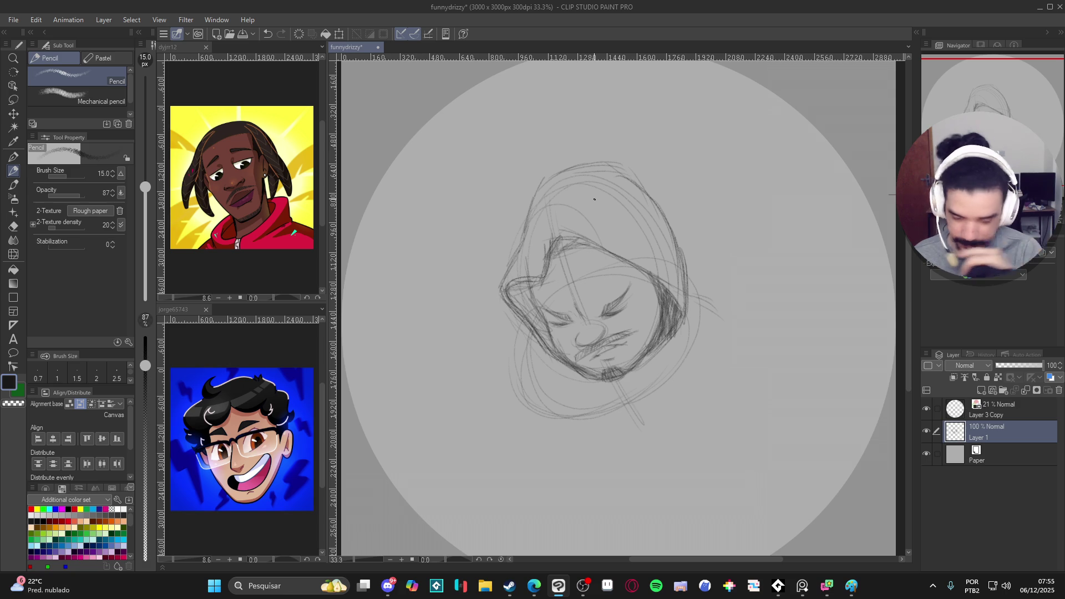
pyautogui.moveTo(697, 294); pyautogui.dragTo(753, 298)
pyautogui.moveTo(525, 320); pyautogui.dragTo(467, 393)
pyautogui.moveTo(775, 352)
pyautogui.mouseDown()
pyautogui.moveTo(566, 435)
pyautogui.moveTo(489, 387)
pyautogui.mouseUp()
pyautogui.scroll(-2, 728, 431)
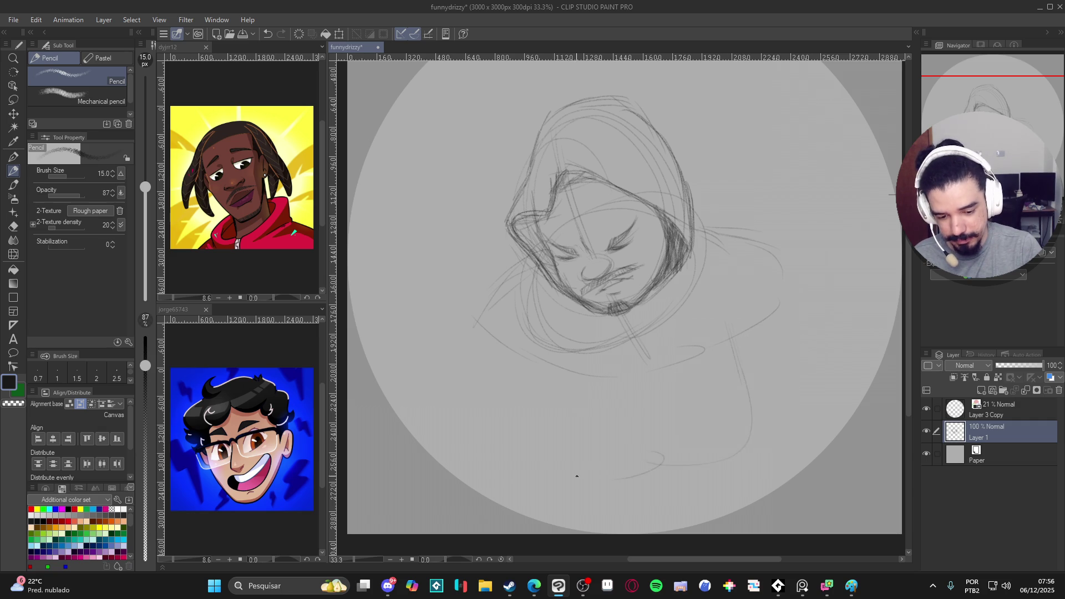
# Step: Redraw the lower body curve and sketch the torso's right side, hood and shoulder
pyautogui.scroll(-2, 583, 428)
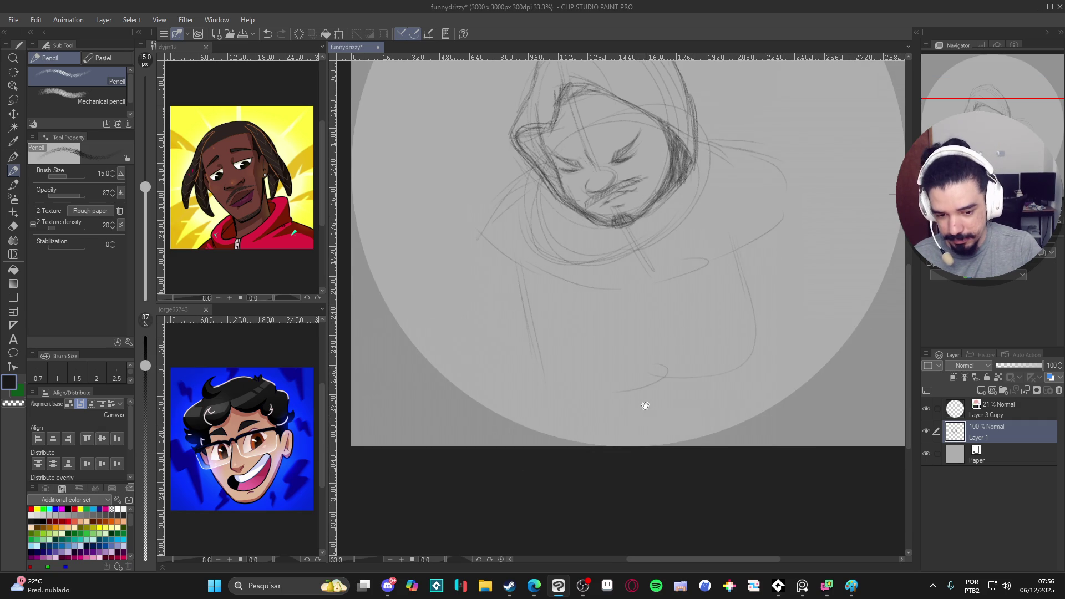
pyautogui.scroll(1, 648, 419)
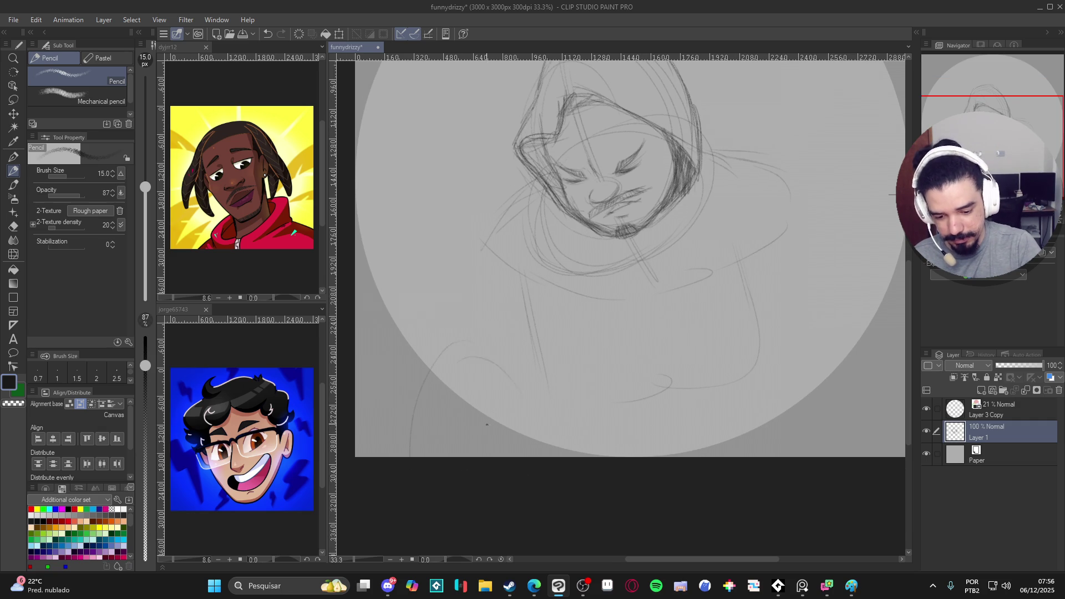
pyautogui.hscroll(1, 738, 422)
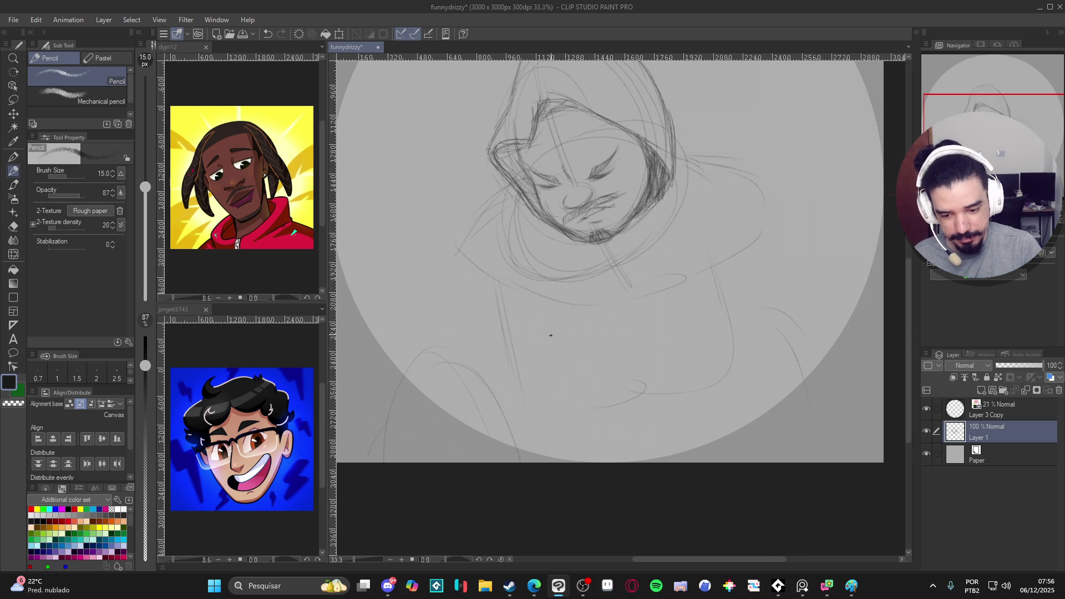
pyautogui.hotkey('ctrl', 'z')
pyautogui.hotkey('ctrl', 'z')
pyautogui.moveTo(418, 461)
pyautogui.mouseDown()
pyautogui.moveTo(470, 405)
pyautogui.moveTo(511, 461)
pyautogui.mouseUp()
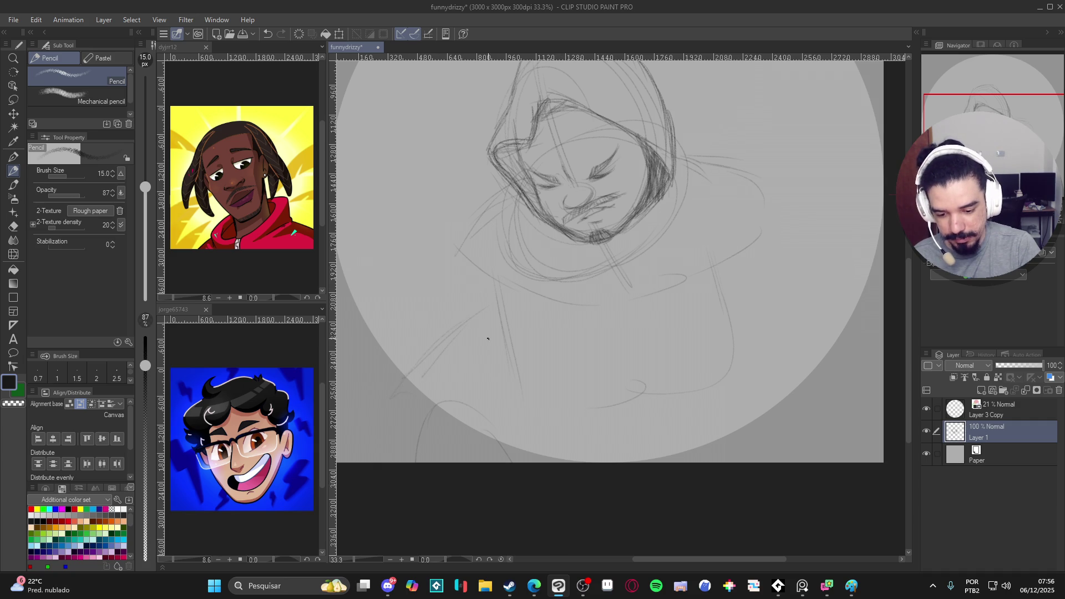
pyautogui.moveTo(726, 276); pyautogui.dragTo(815, 347)
pyautogui.moveTo(770, 314); pyautogui.dragTo(812, 338)
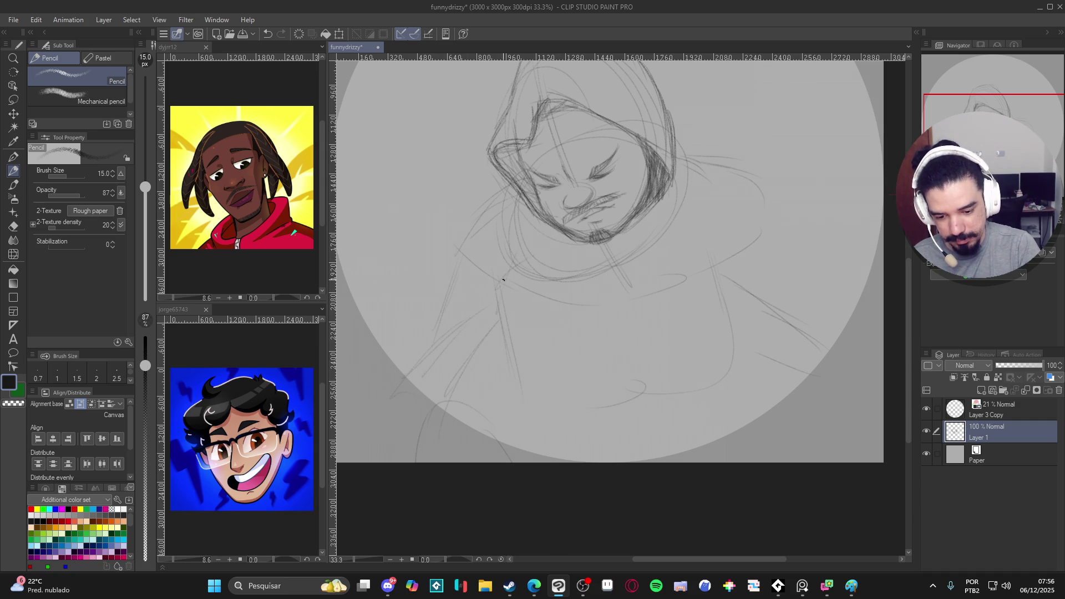
pyautogui.moveTo(766, 222); pyautogui.dragTo(793, 297)
pyautogui.moveTo(722, 275); pyautogui.dragTo(728, 246)
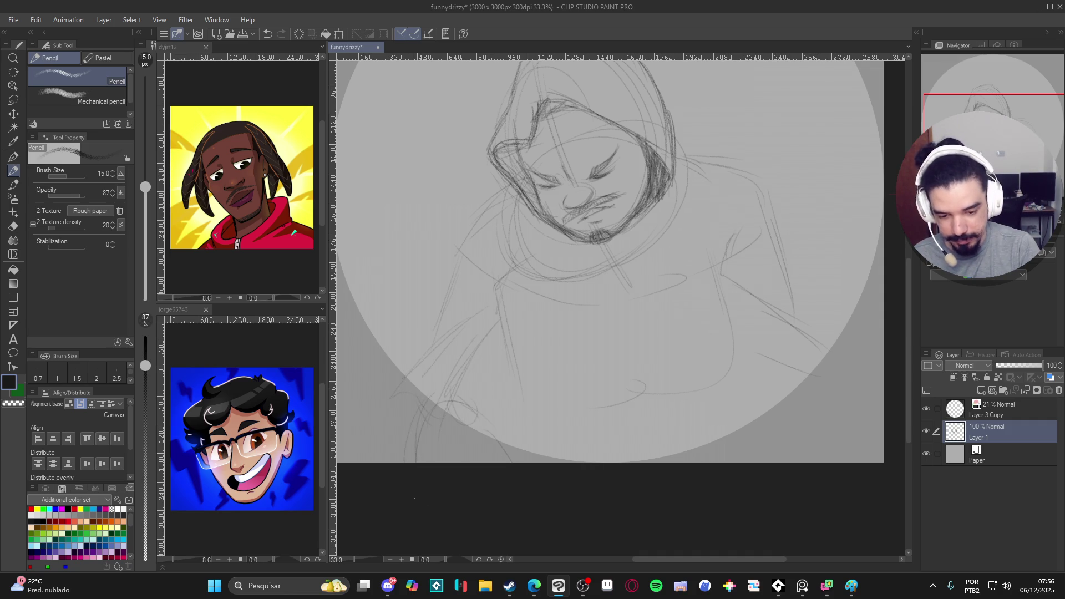
# Step: Add a stroke under the chin, darken lines around hood and shoulders, and sketch both sweater sides
pyautogui.moveTo(694, 416); pyautogui.dragTo(677, 485)
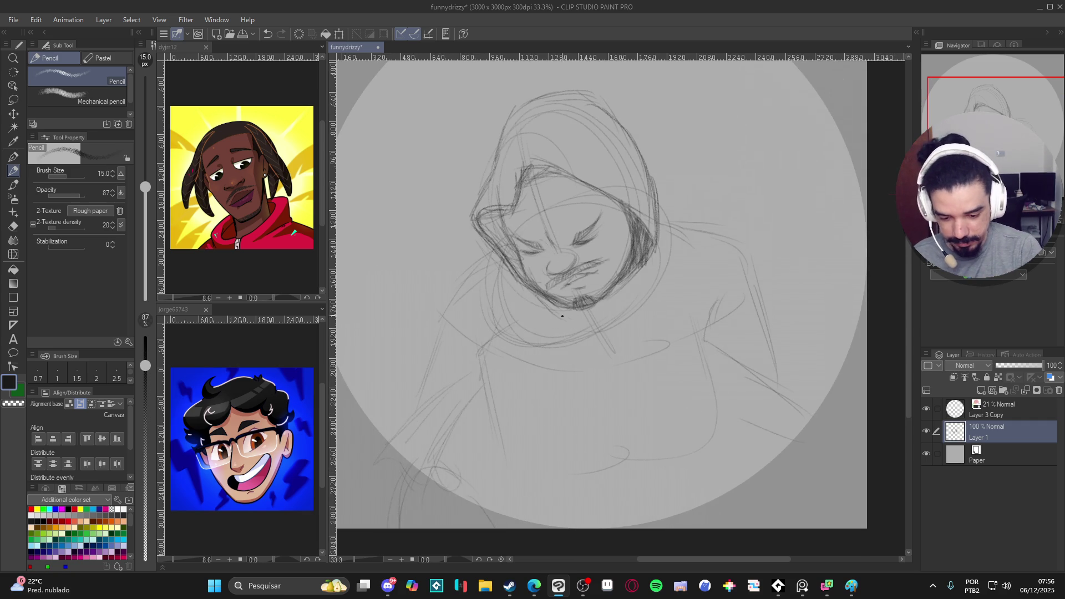
pyautogui.moveTo(539, 298); pyautogui.dragTo(573, 321)
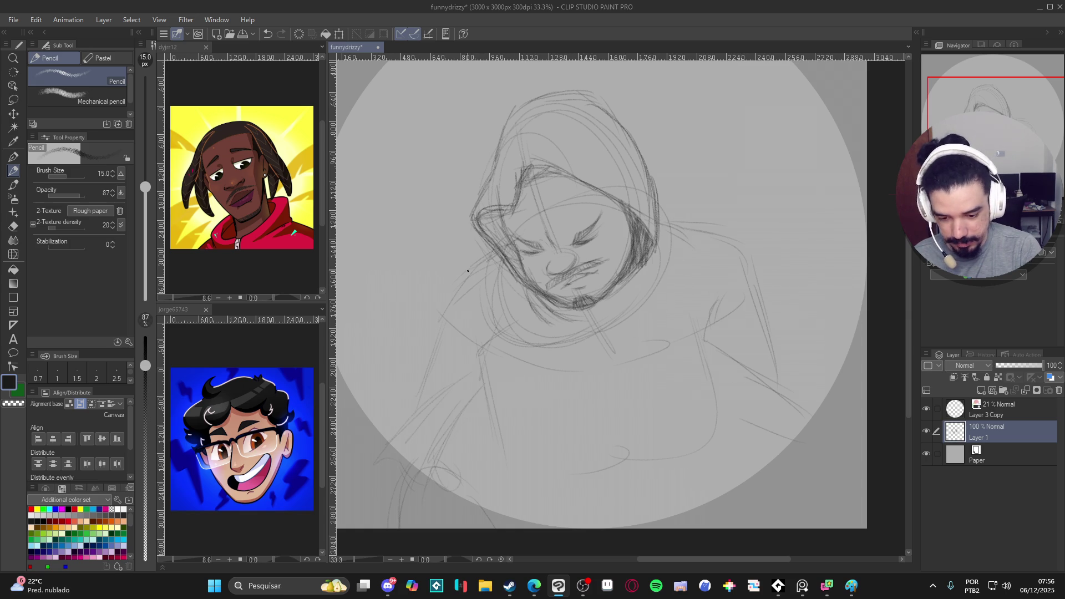
pyautogui.moveTo(494, 253); pyautogui.dragTo(440, 300)
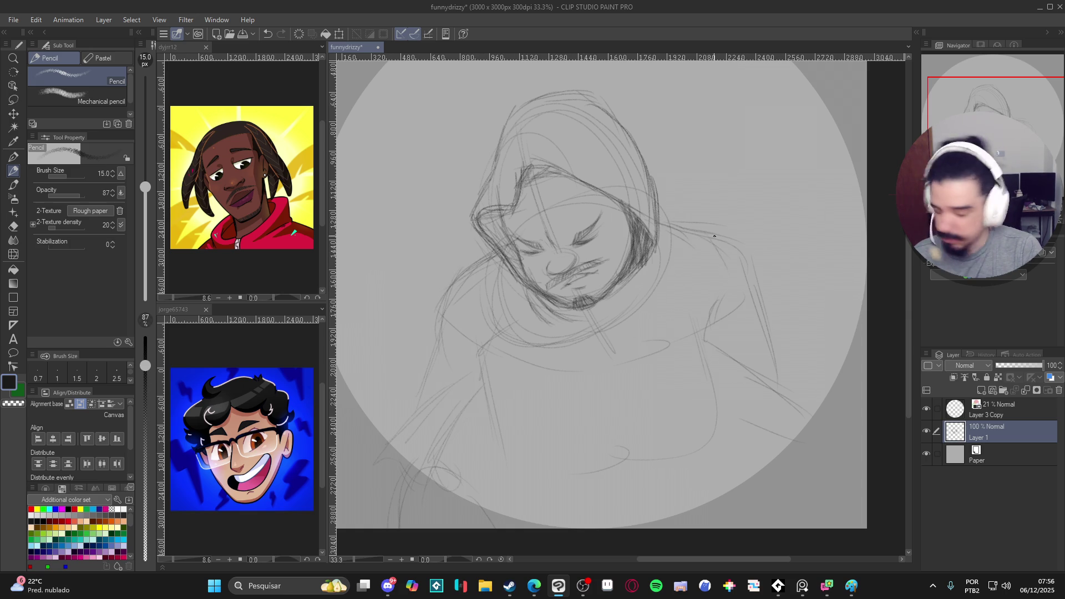
pyautogui.moveTo(754, 284); pyautogui.dragTo(760, 309)
pyautogui.moveTo(727, 267); pyautogui.dragTo(715, 291)
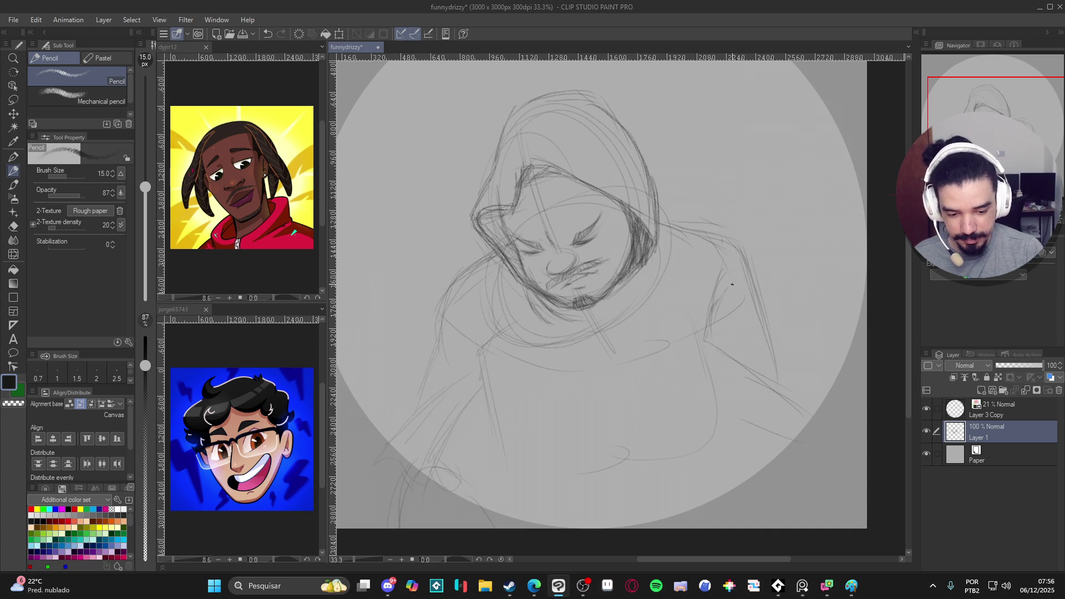
pyautogui.moveTo(473, 347); pyautogui.dragTo(504, 436)
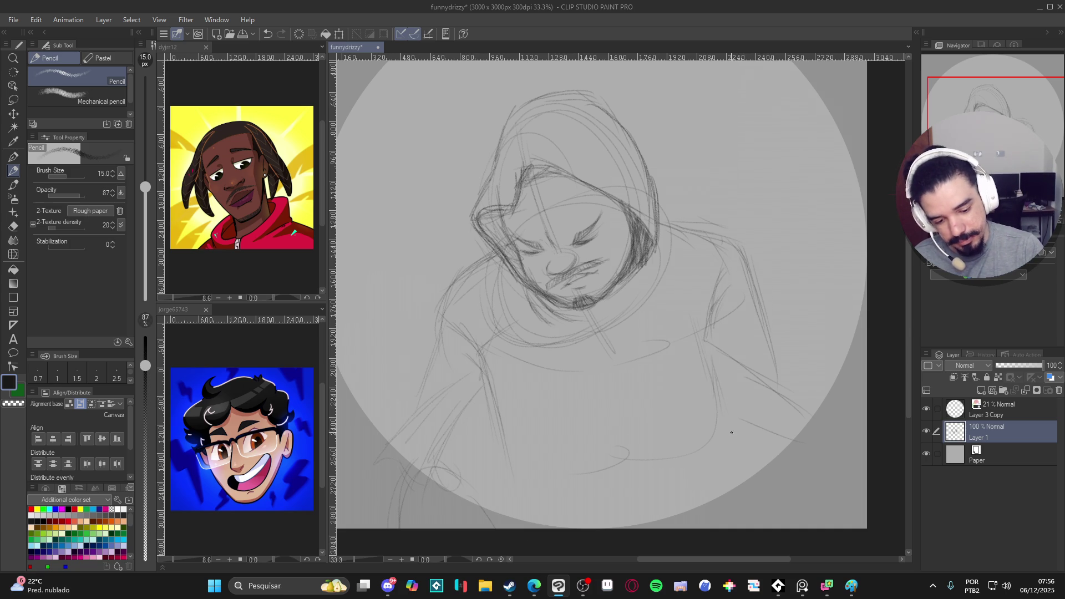
pyautogui.moveTo(719, 377); pyautogui.dragTo(738, 458)
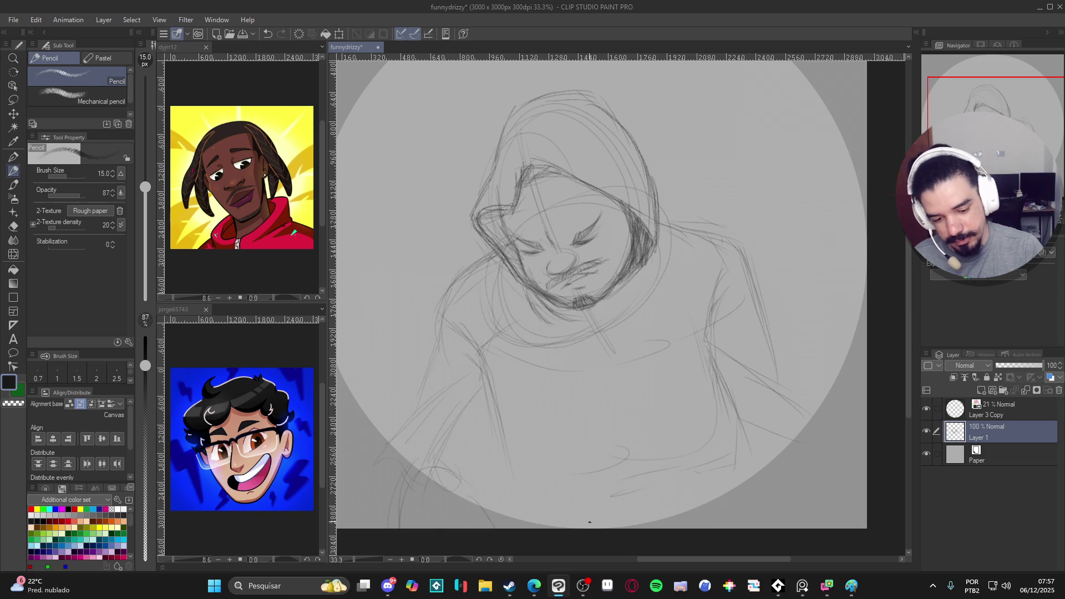
pyautogui.scroll(2, 685, 351)
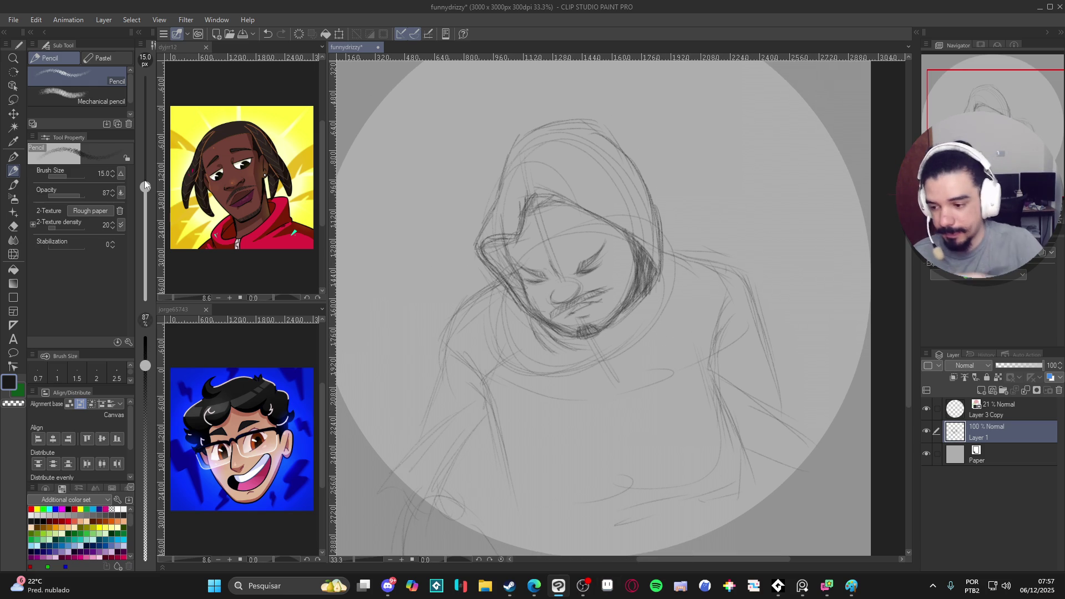
# Step: Lasso-select the right eye and rotate it with Free Transform
pyautogui.press('m')
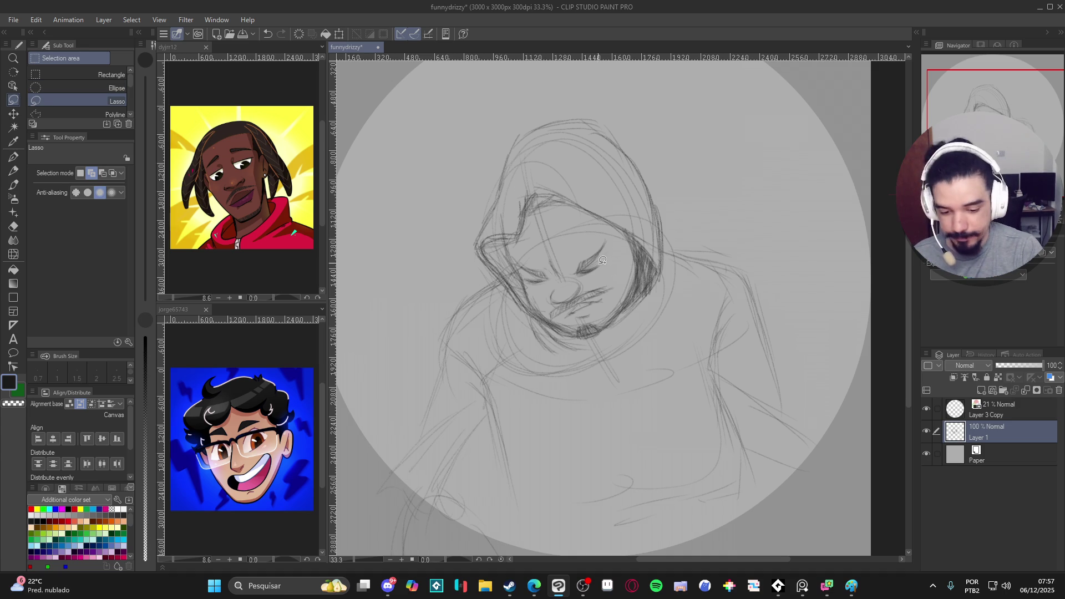
pyautogui.moveTo(603, 239)
pyautogui.mouseDown()
pyautogui.moveTo(573, 264)
pyautogui.moveTo(604, 274)
pyautogui.moveTo(605, 240)
pyautogui.moveTo(638, 265)
pyautogui.mouseUp()
pyautogui.hotkey('ctrl', 't')
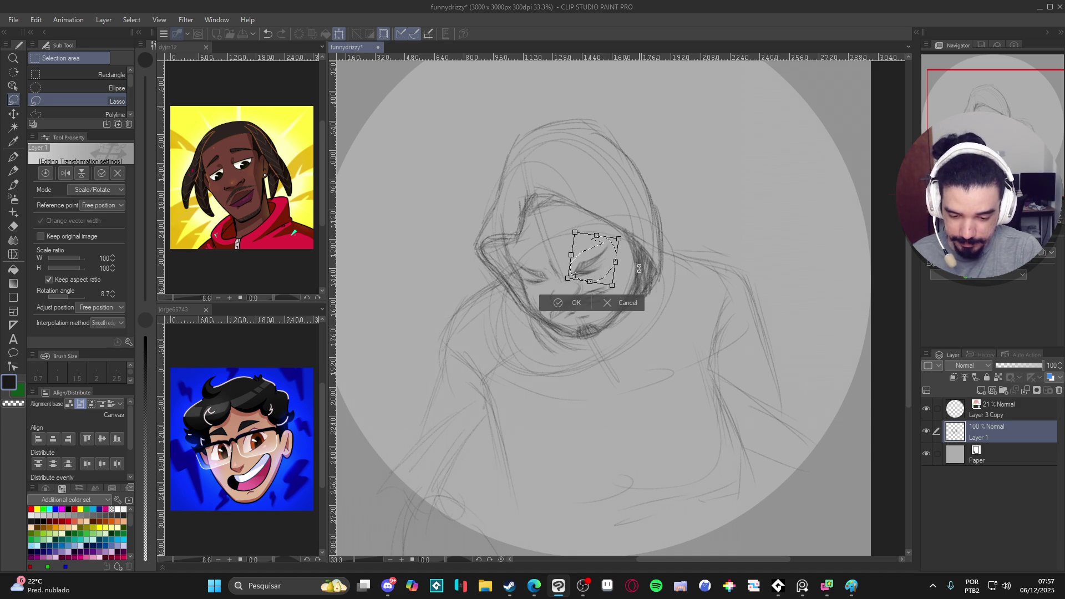
pyautogui.press('Return')
# Step: Select and rotate the left eye, nudge it slightly down, then deselect and return to the pencil
pyautogui.moveTo(548, 263)
pyautogui.mouseDown()
pyautogui.moveTo(534, 286)
pyautogui.moveTo(513, 259)
pyautogui.moveTo(551, 266)
pyautogui.moveTo(551, 277)
pyautogui.mouseUp()
pyautogui.hotkey('ctrl', 't')
pyautogui.moveTo(615, 270); pyautogui.dragTo(613, 254)
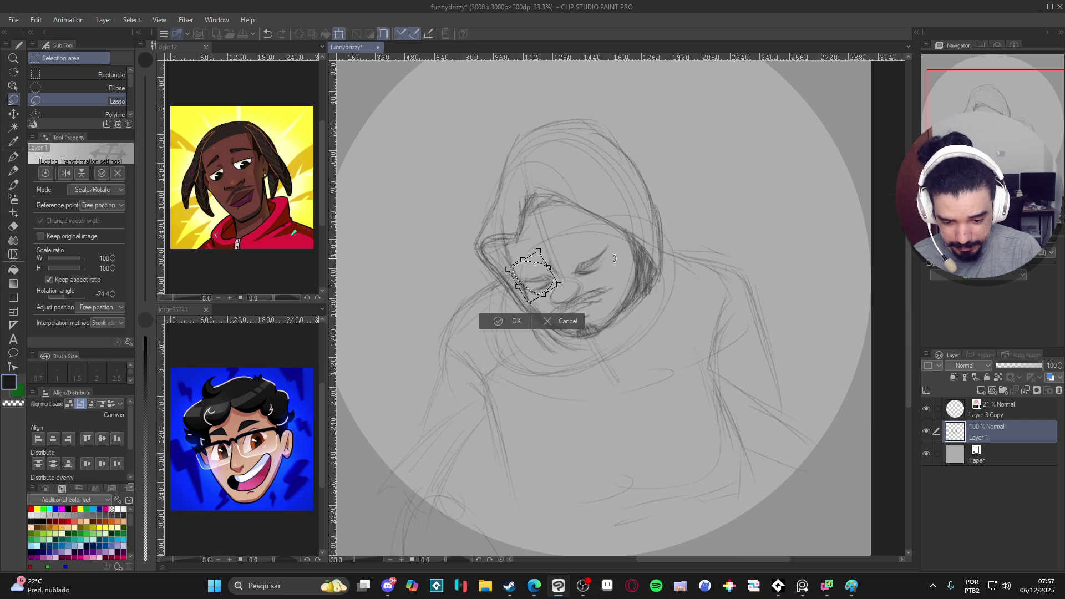
pyautogui.moveTo(545, 283); pyautogui.dragTo(546, 288)
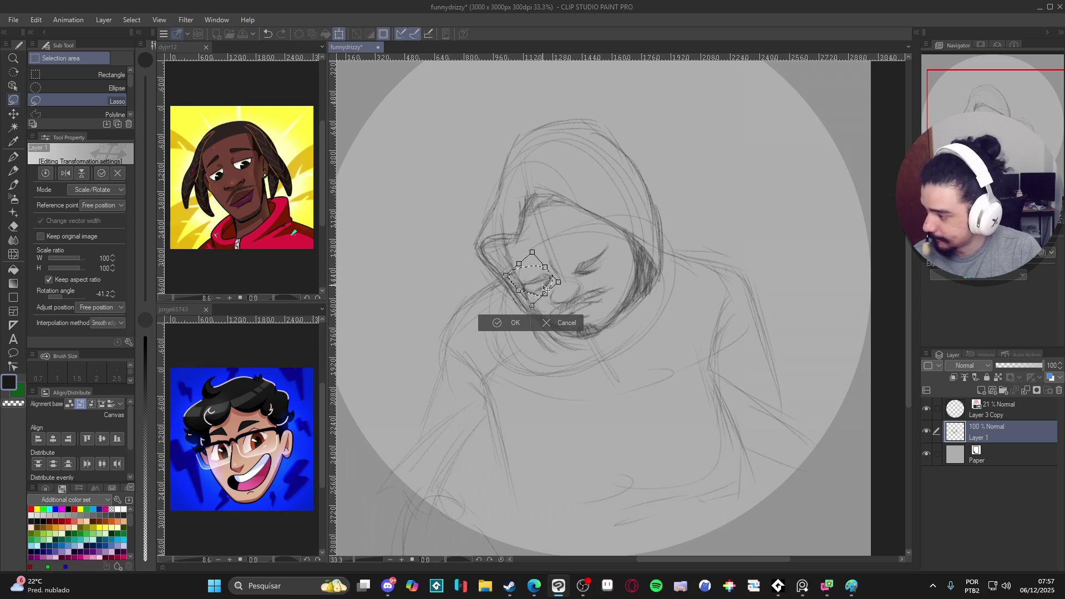
pyautogui.moveTo(549, 283); pyautogui.dragTo(548, 285)
pyautogui.press('Return')
pyautogui.hotkey('ctrl', 'd')
pyautogui.press('p')
pyautogui.press('p')
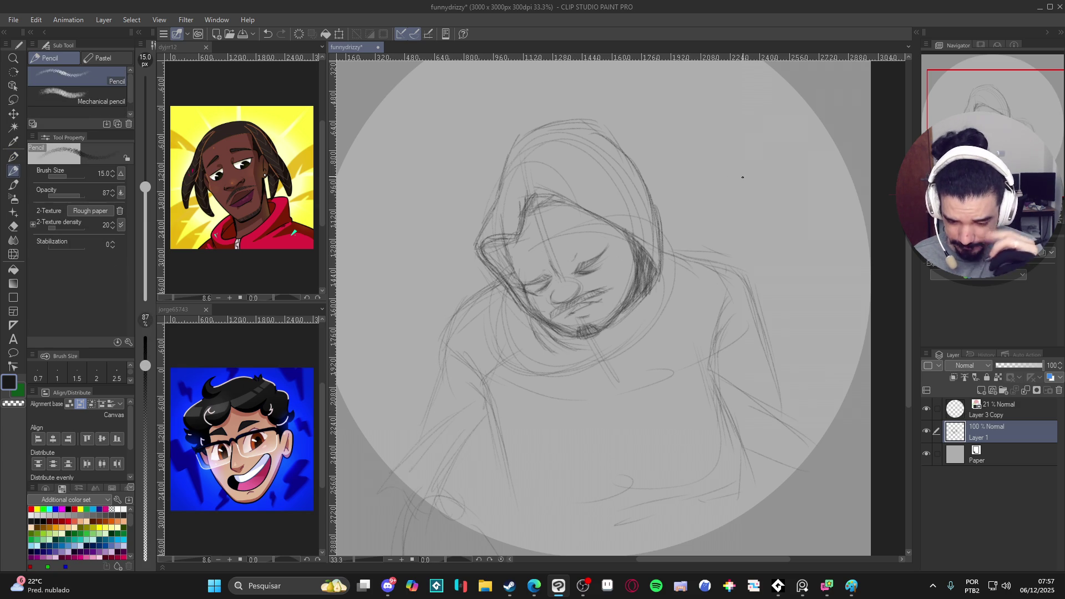
pyautogui.moveTo(725, 240)
pyautogui.mouseDown()
pyautogui.moveTo(717, 223)
pyautogui.moveTo(705, 292)
pyautogui.mouseUp()
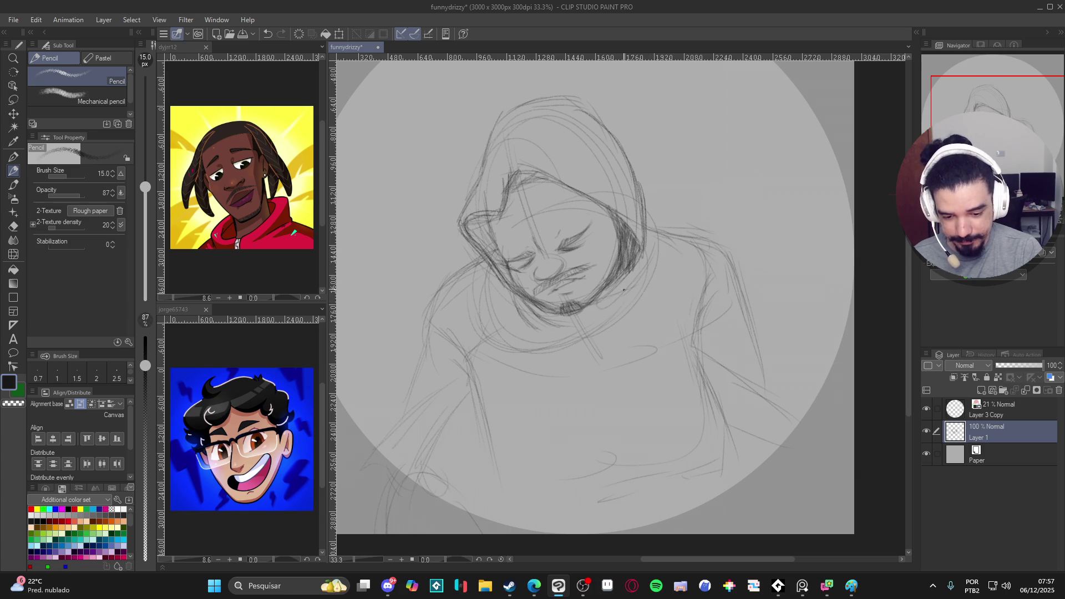
pyautogui.moveTo(773, 243); pyautogui.dragTo(767, 269)
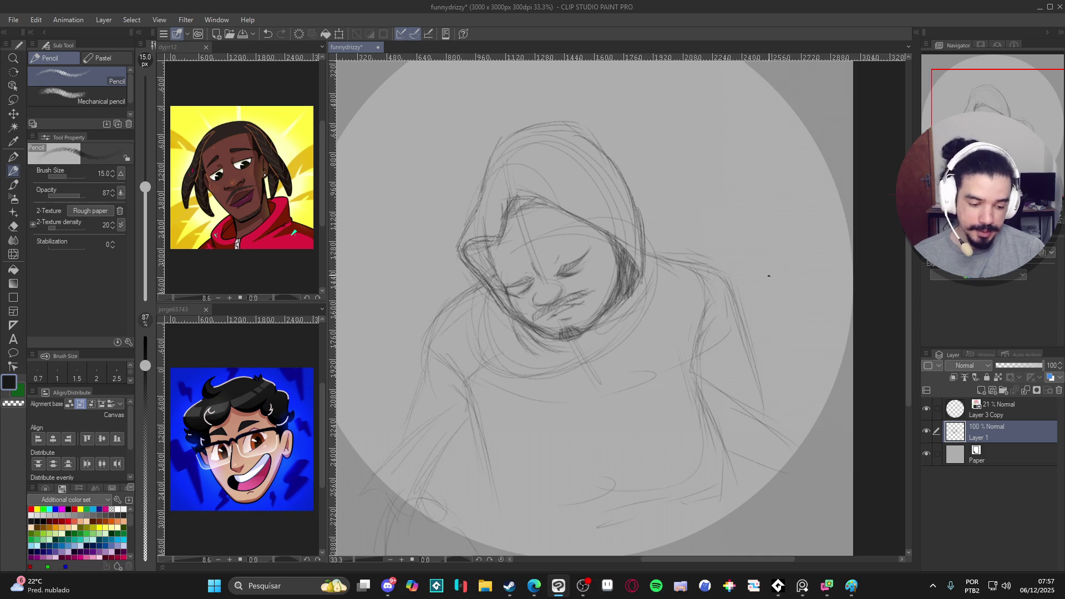
# Step: Scale Layer 1's sketch up to 174%, shift it slightly down, and add new raster Layer 2
pyautogui.scroll(-3, 771, 270)
pyautogui.hotkey('ctrl', 't')
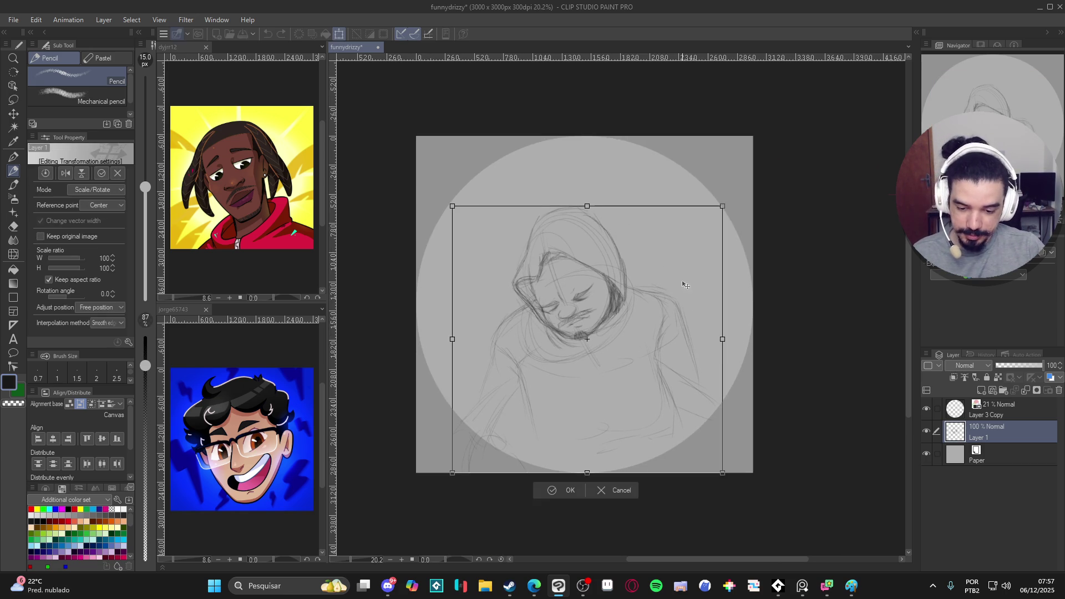
pyautogui.moveTo(723, 206); pyautogui.dragTo(821, 105)
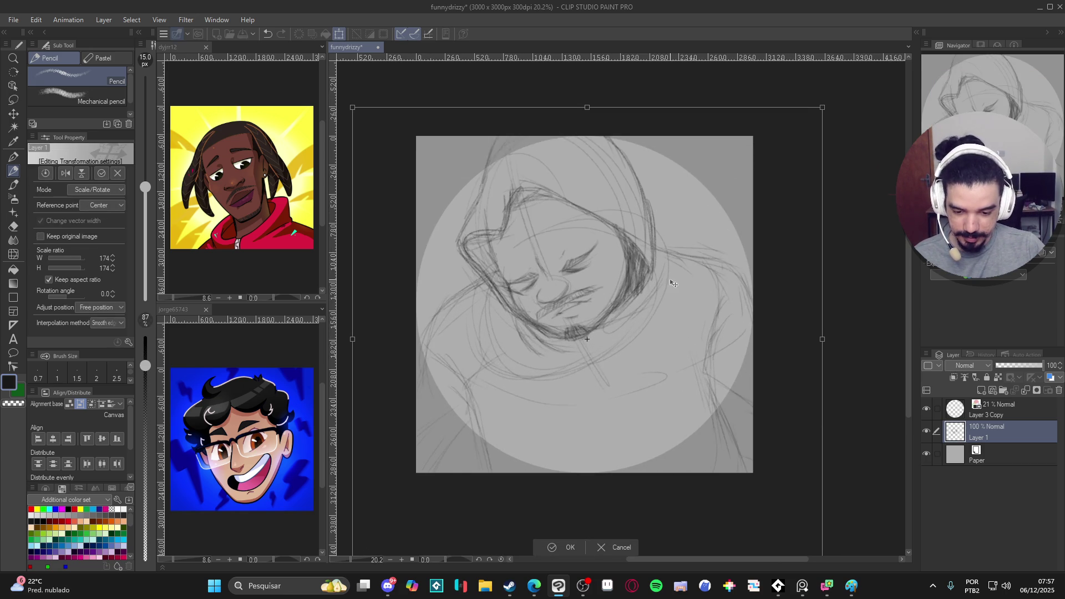
pyautogui.moveTo(677, 328); pyautogui.dragTo(685, 332)
pyautogui.press('Return')
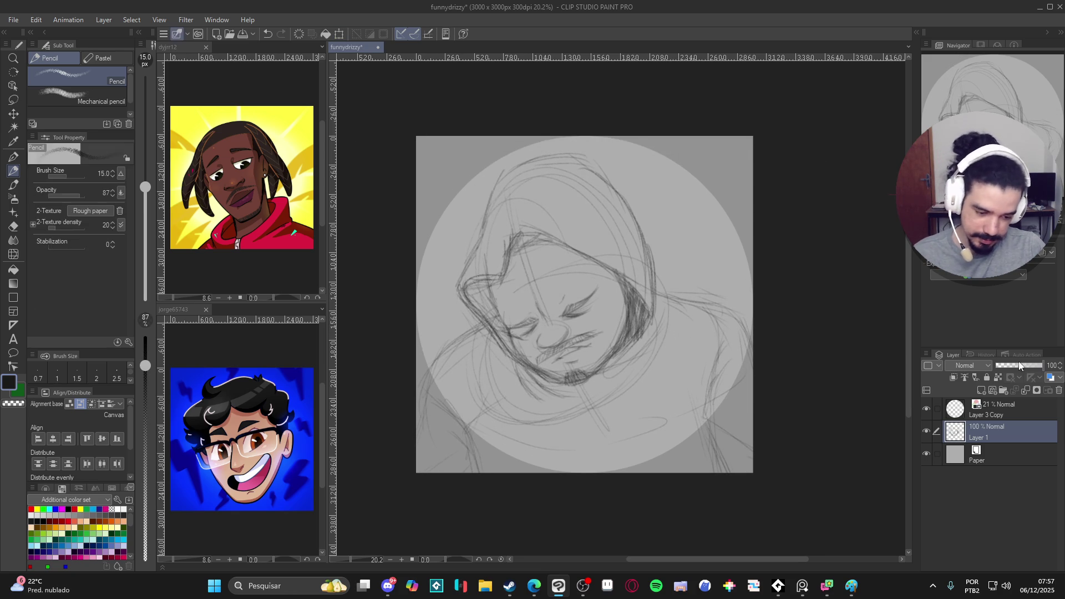
pyautogui.hotkey('ctrl', 'shift', 'n')
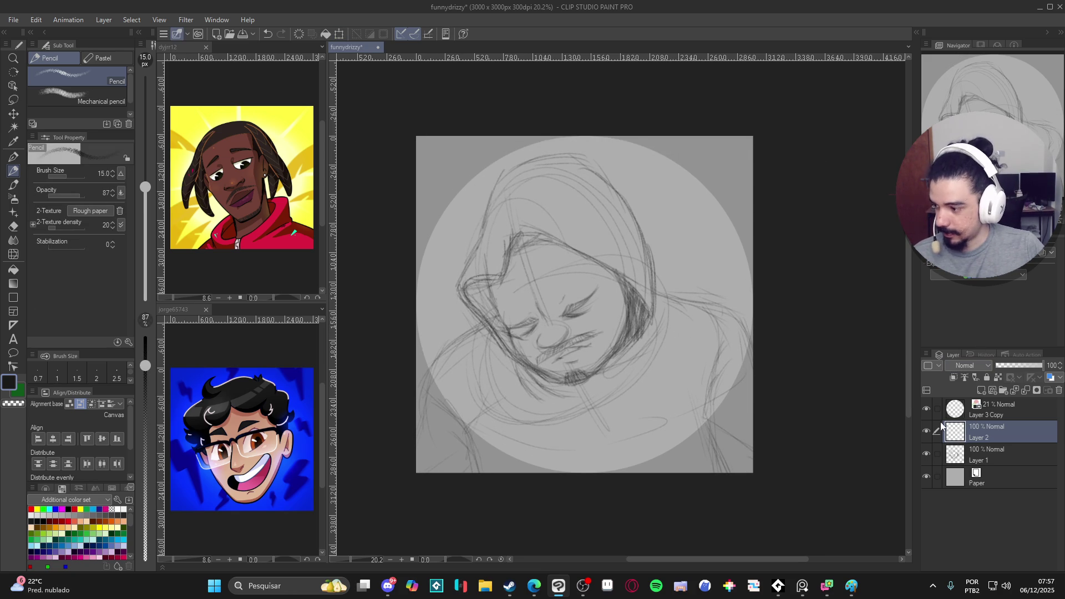
# Step: Set Layer 1's opacity to 30% and select Layer 2 for drawing
pyautogui.click(968, 458)
pyautogui.moveTo(1020, 366); pyautogui.dragTo(1011, 365)
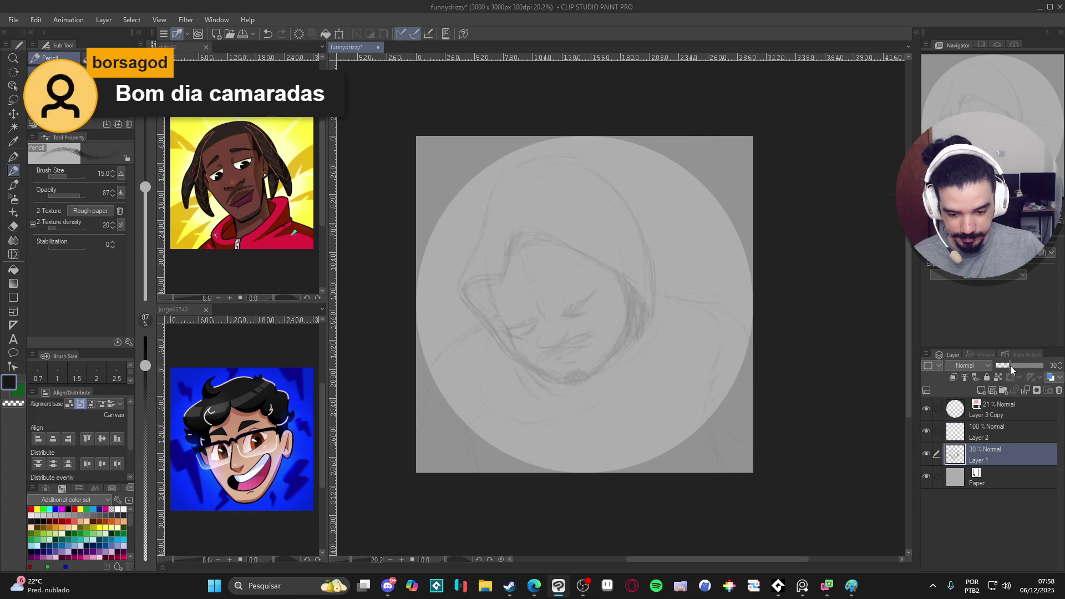
pyautogui.click(971, 434)
# Step: Rotate and mirror the canvas view, then draw a lash line above the right eye
pyautogui.scroll(2, 625, 330)
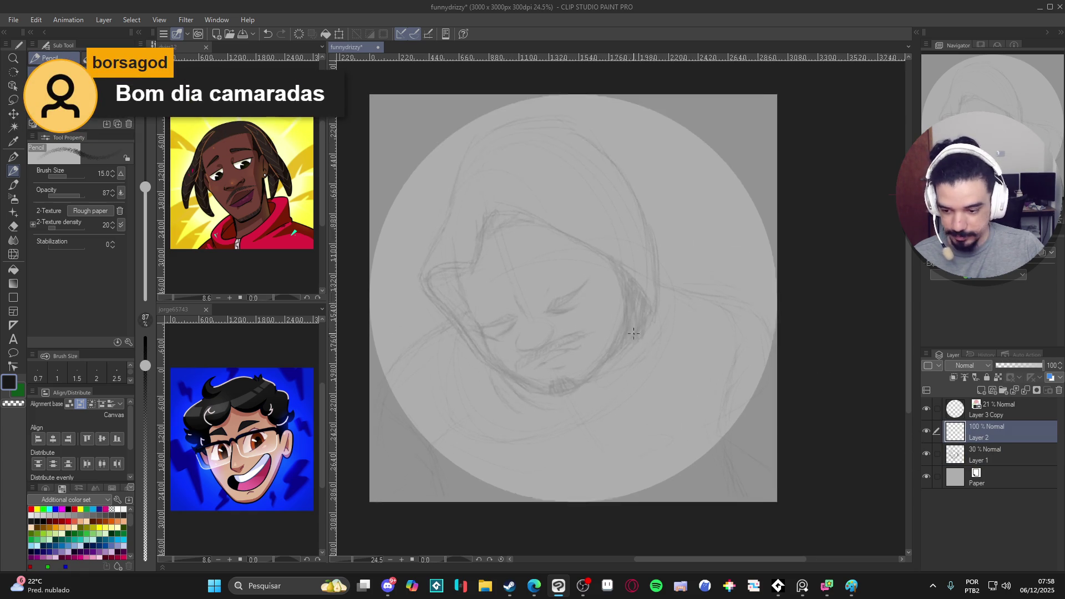
pyautogui.moveTo(619, 331); pyautogui.dragTo(701, 492)
pyautogui.press('h')
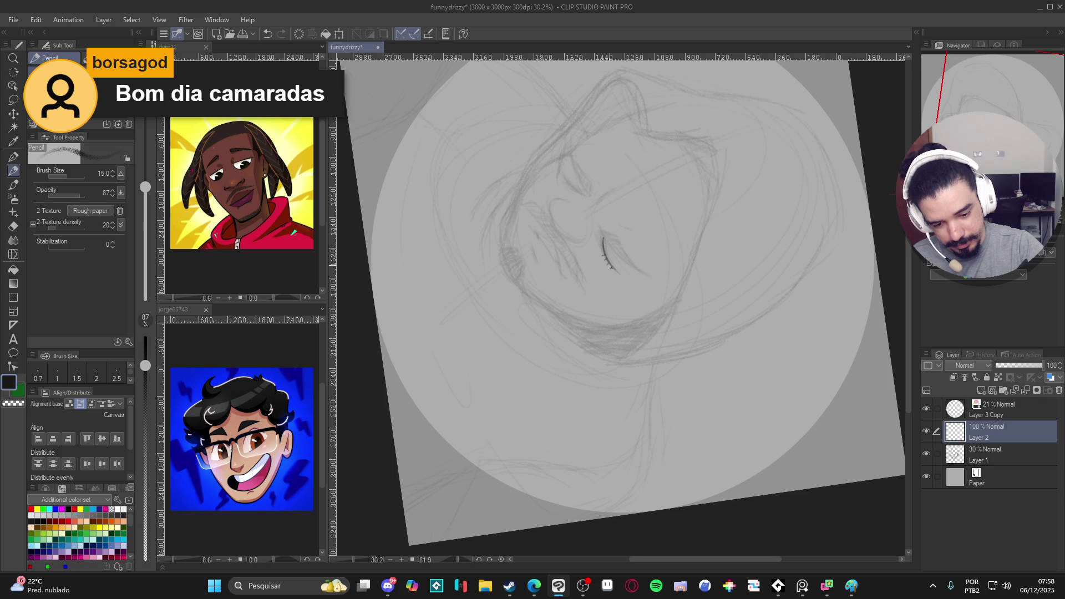
pyautogui.press('r')
pyautogui.moveTo(721, 266); pyautogui.dragTo(600, 361)
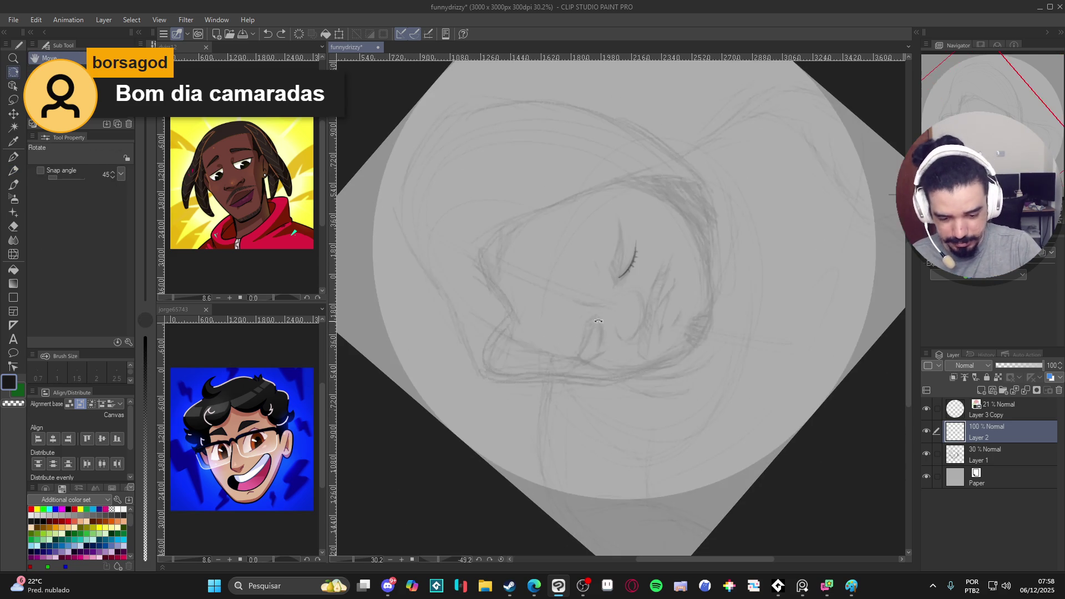
pyautogui.press('p')
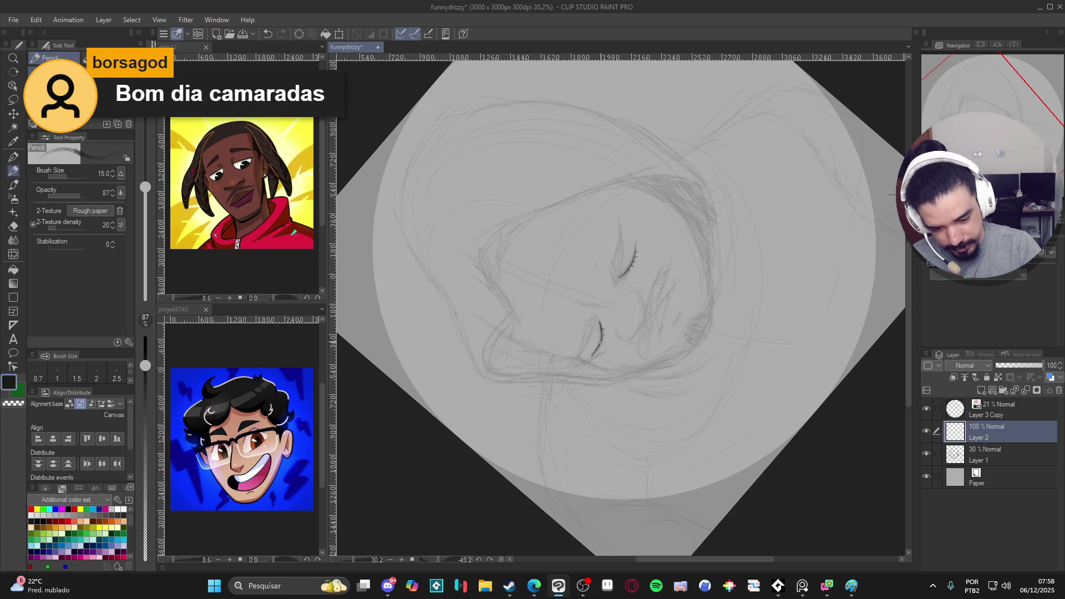
pyautogui.hotkey('ctrl', '@')
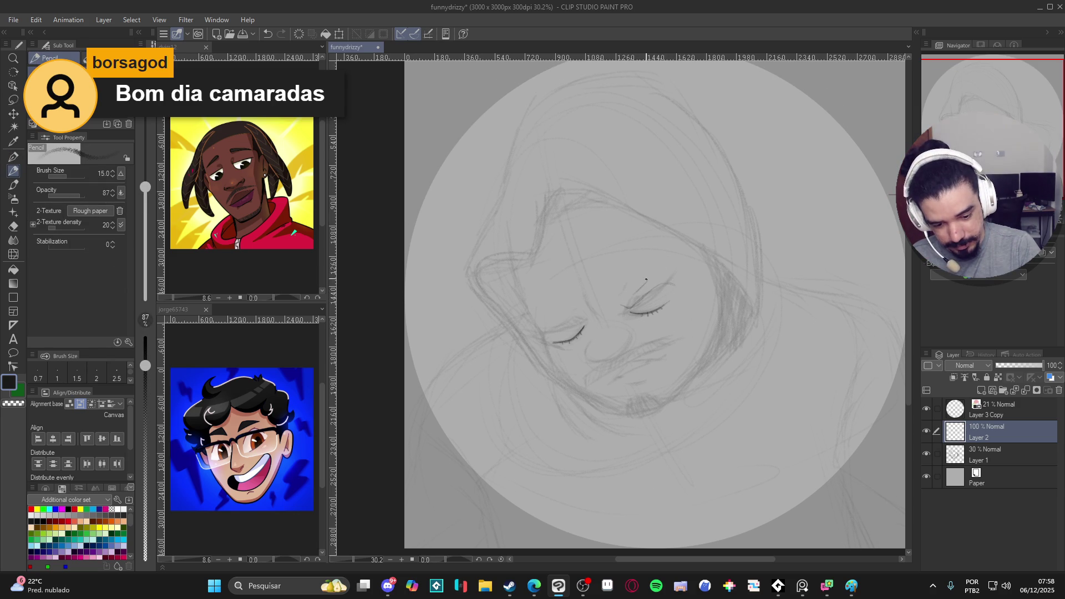
pyautogui.moveTo(636, 289); pyautogui.dragTo(621, 304)
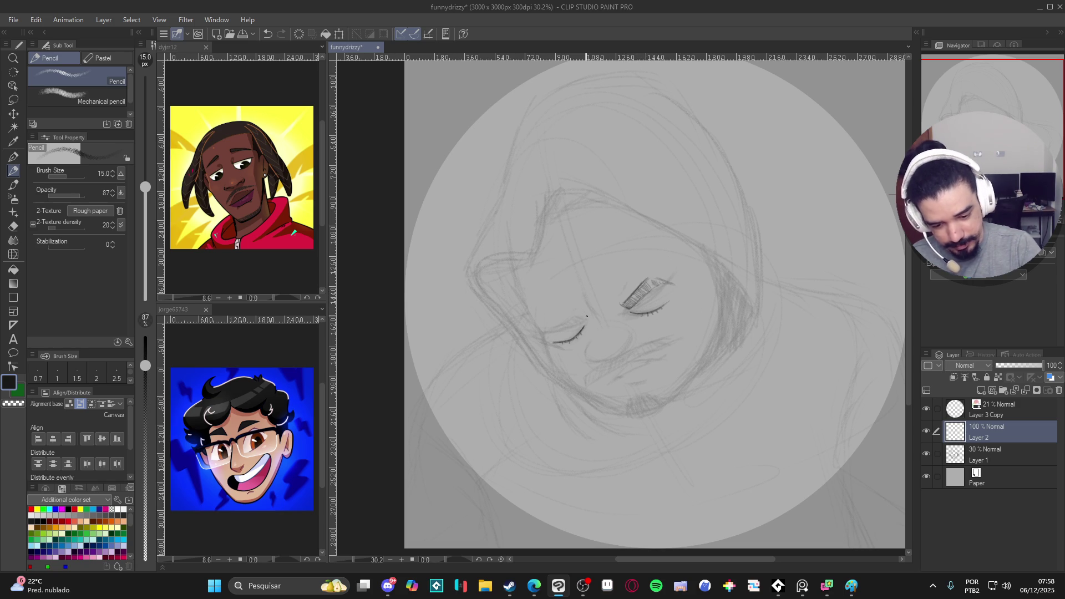
pyautogui.moveTo(584, 317); pyautogui.dragTo(634, 353)
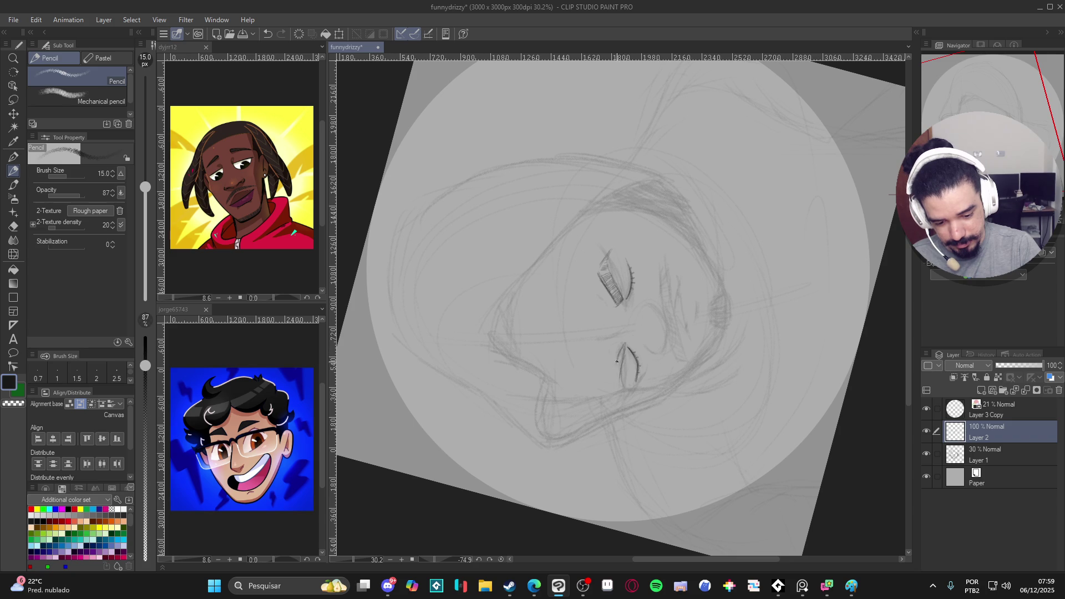
# Step: Turn the view nearly upright and draw a short mustache stroke beneath the nose
pyautogui.moveTo(707, 310); pyautogui.dragTo(583, 320)
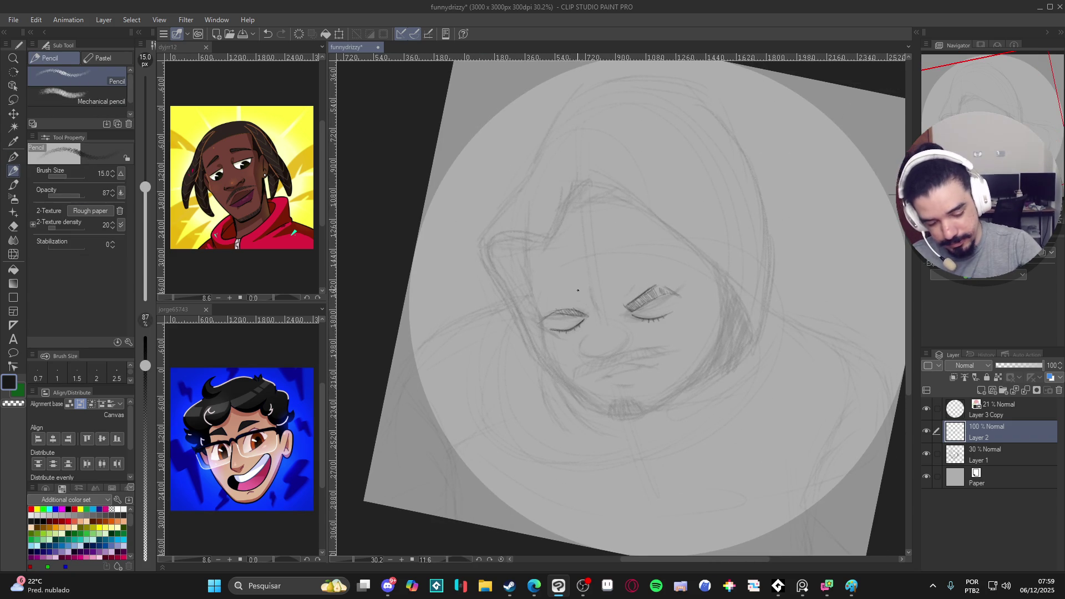
pyautogui.scroll(-2, 631, 331)
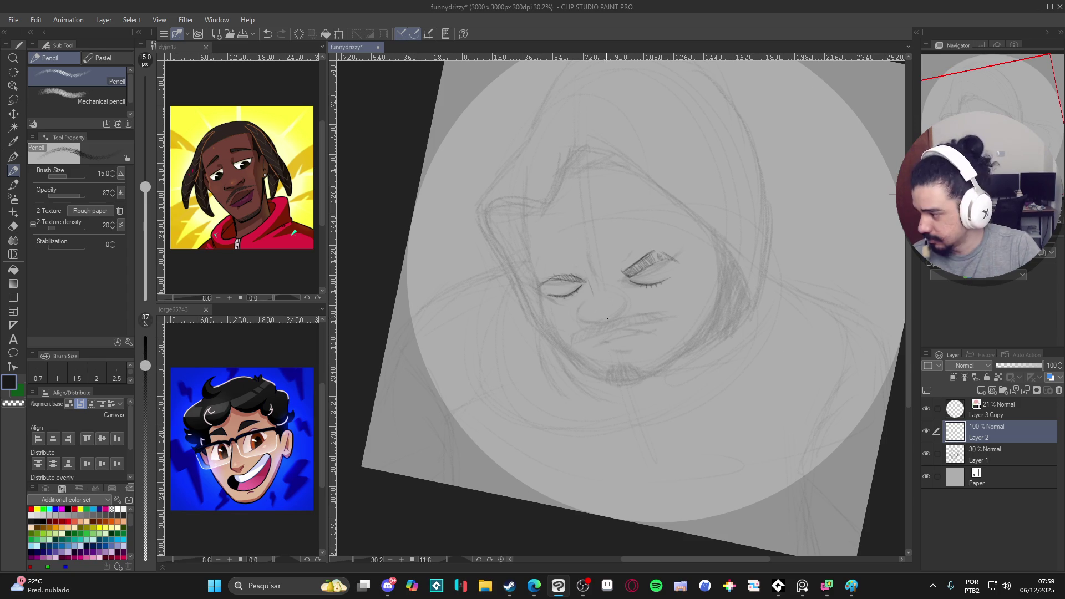
pyautogui.moveTo(590, 320); pyautogui.dragTo(599, 323)
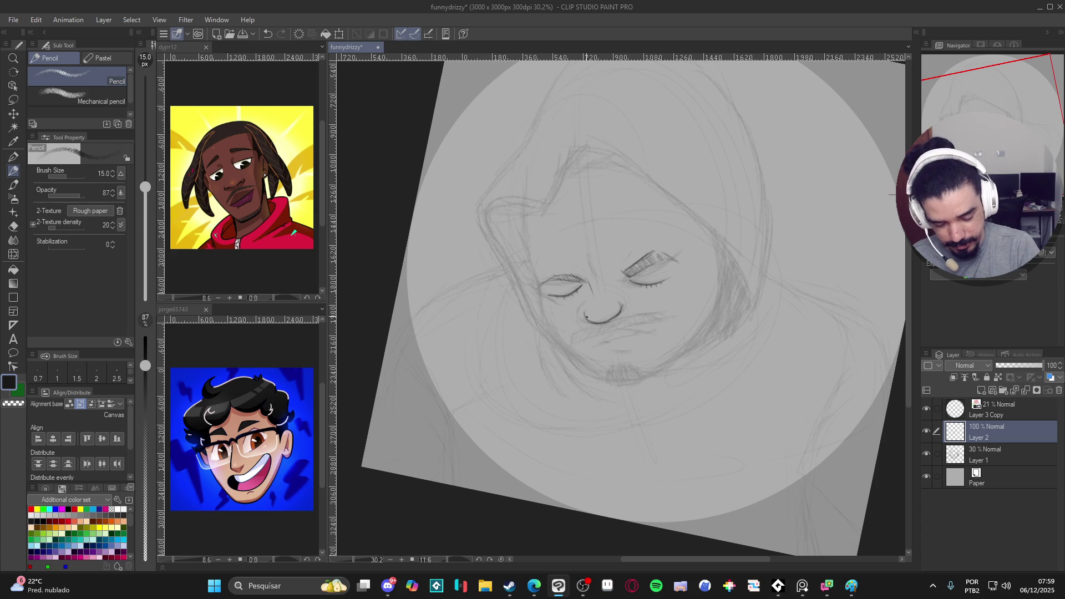
pyautogui.hscroll(1, 656, 446)
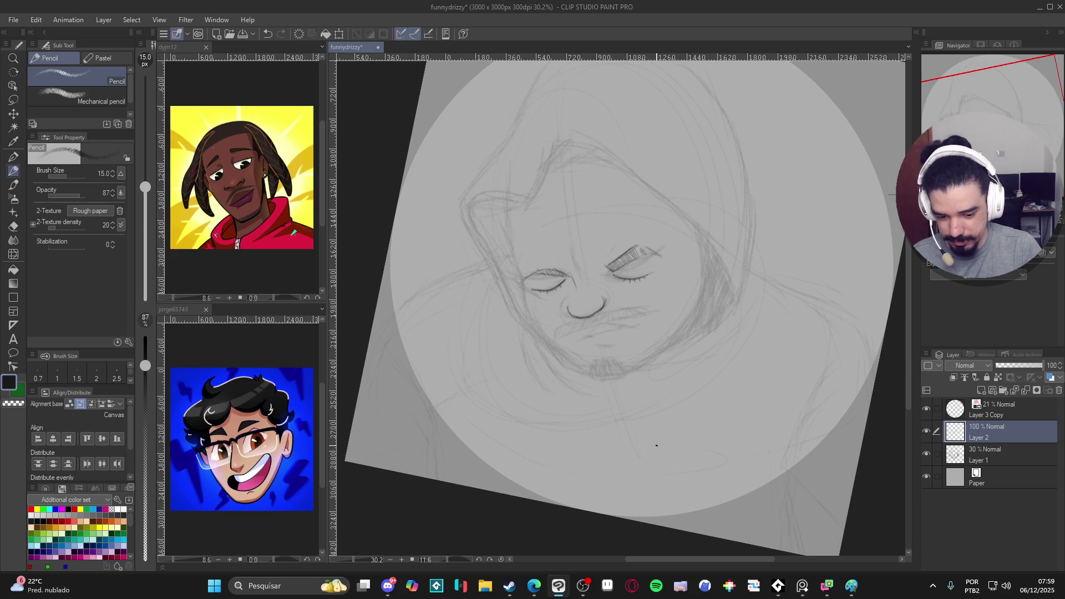
pyautogui.moveTo(659, 442); pyautogui.dragTo(570, 329)
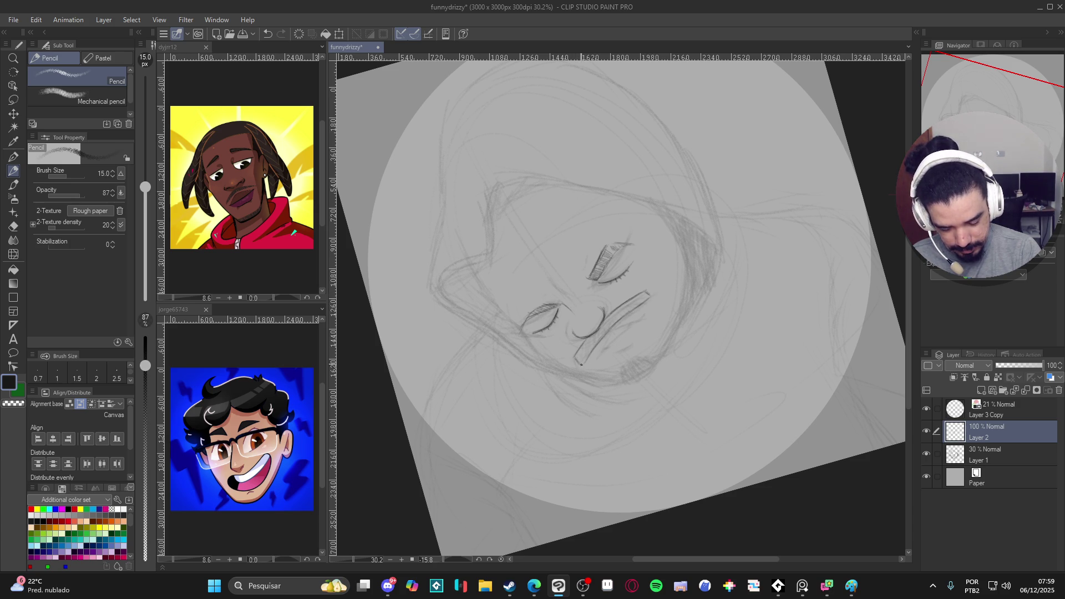
# Step: Add hatch marks at the mouth corner and redraw a stroke beside the mustache
pyautogui.moveTo(583, 363); pyautogui.dragTo(585, 358)
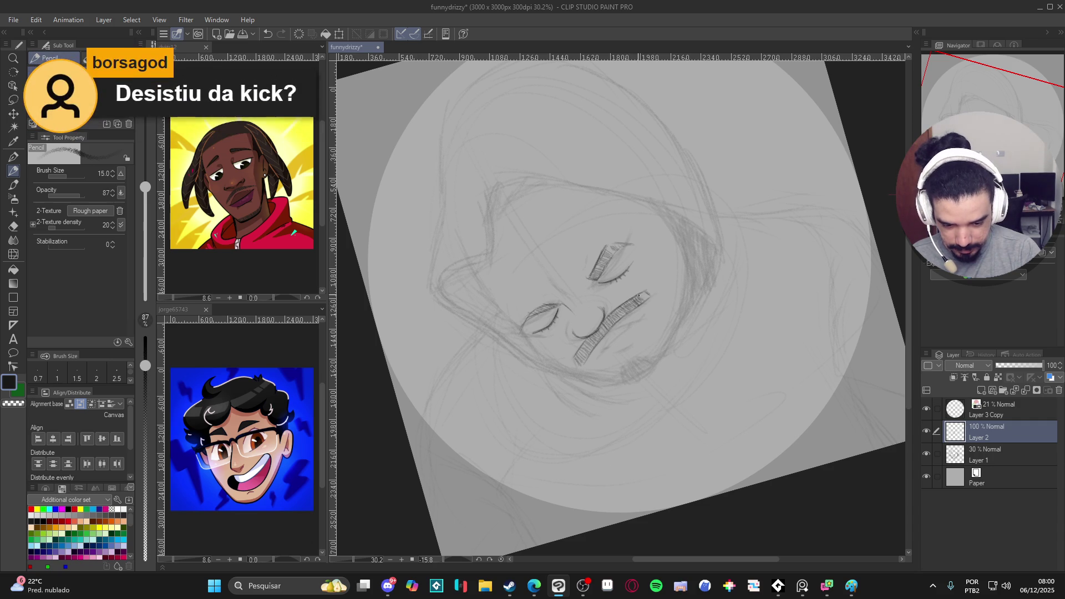
pyautogui.moveTo(650, 295); pyautogui.dragTo(662, 489)
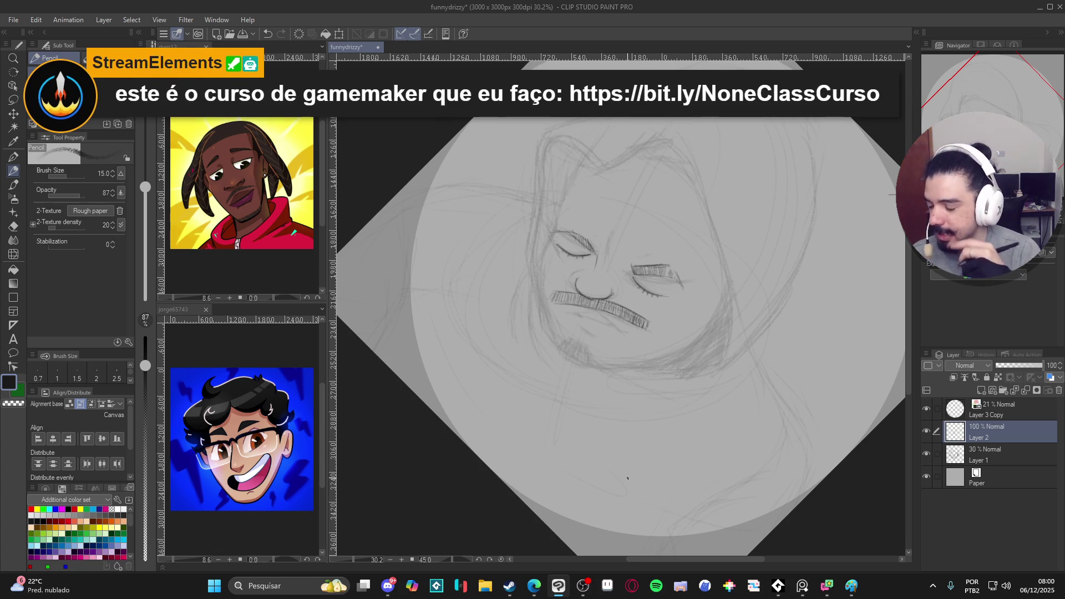
pyautogui.moveTo(627, 478); pyautogui.dragTo(644, 347)
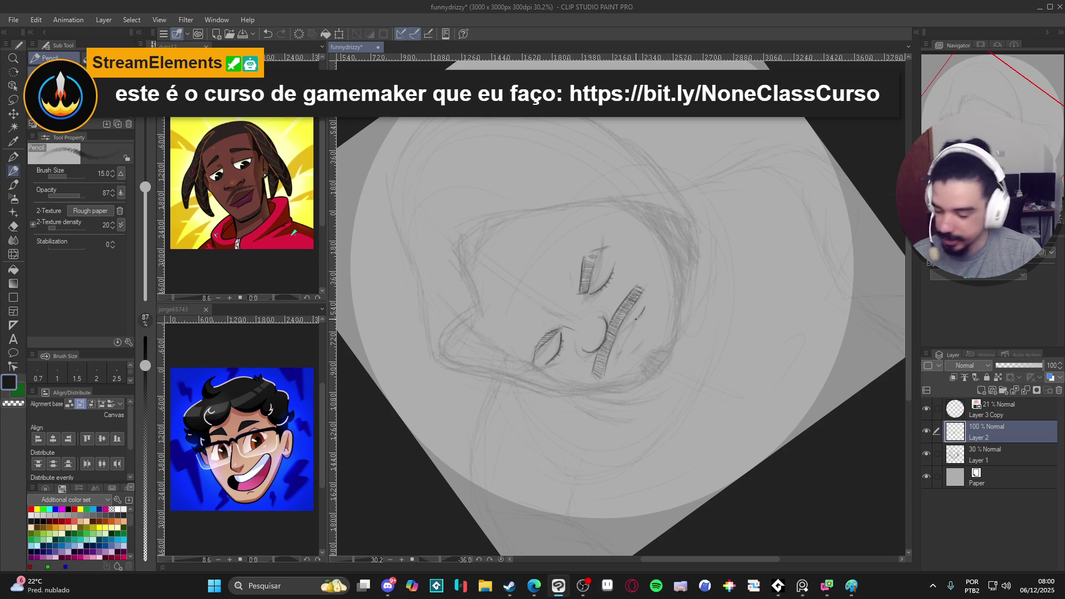
pyautogui.hotkey('ctrl', 'z')
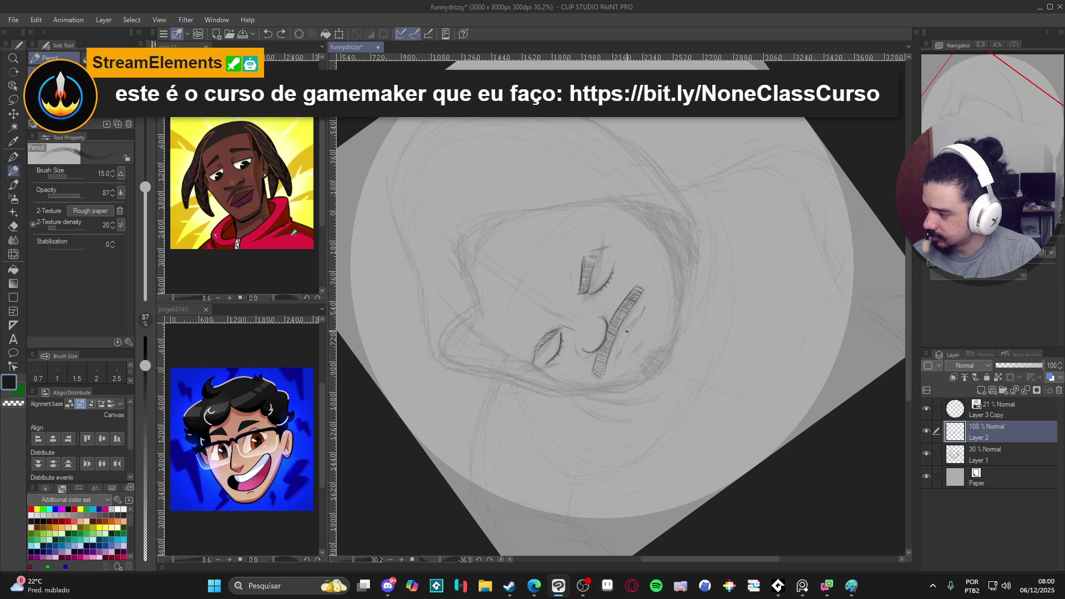
pyautogui.moveTo(643, 300); pyautogui.dragTo(630, 324)
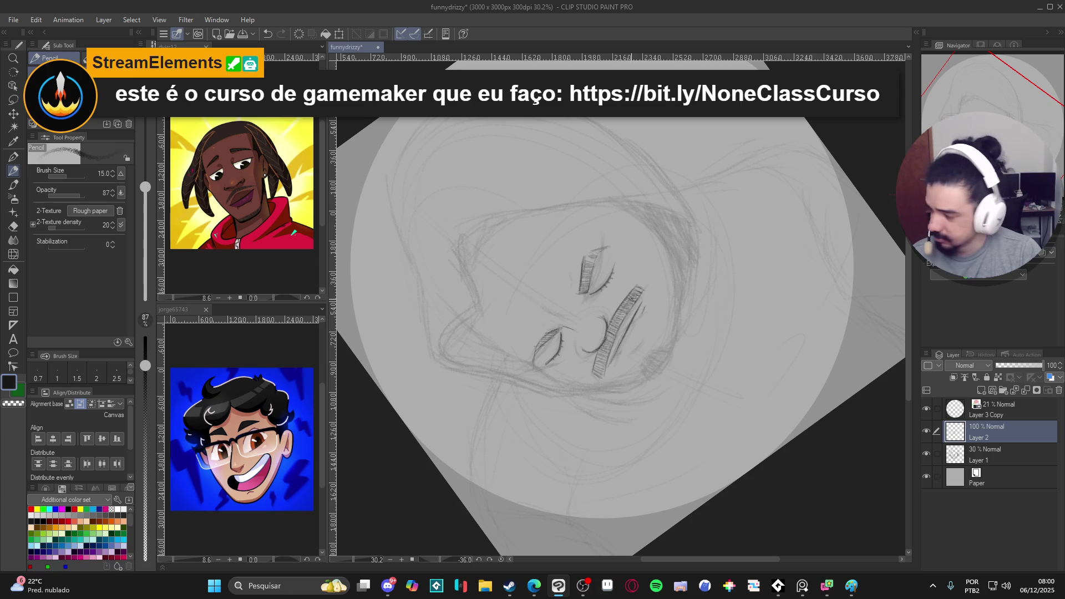
# Step: Add a mustache line and curved marks beside the hatched strip, undoing two bad strokes
pyautogui.moveTo(627, 334); pyautogui.dragTo(593, 321)
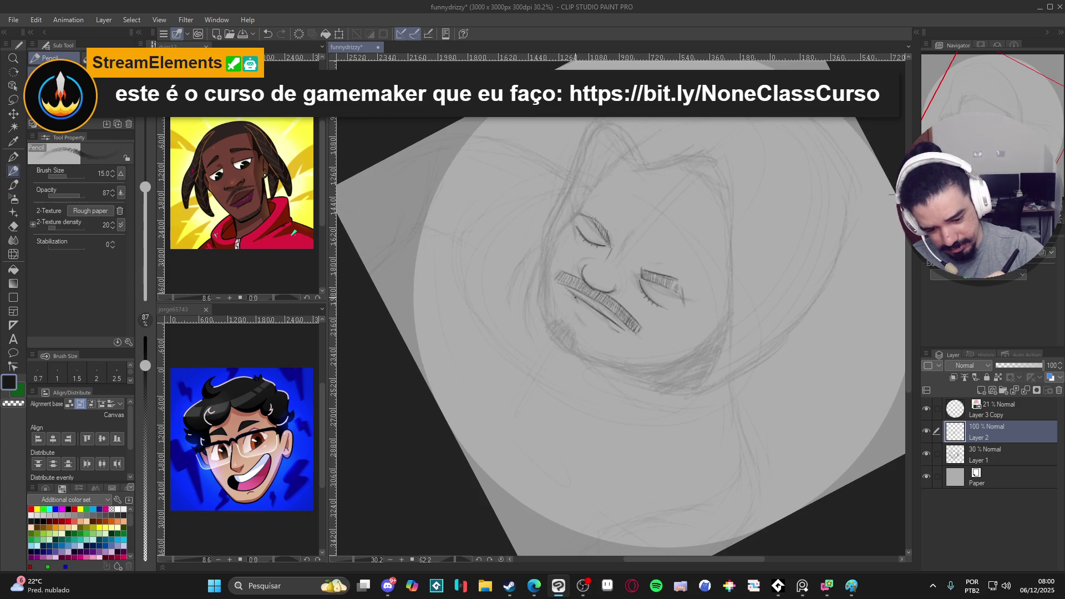
pyautogui.moveTo(588, 313); pyautogui.dragTo(606, 320)
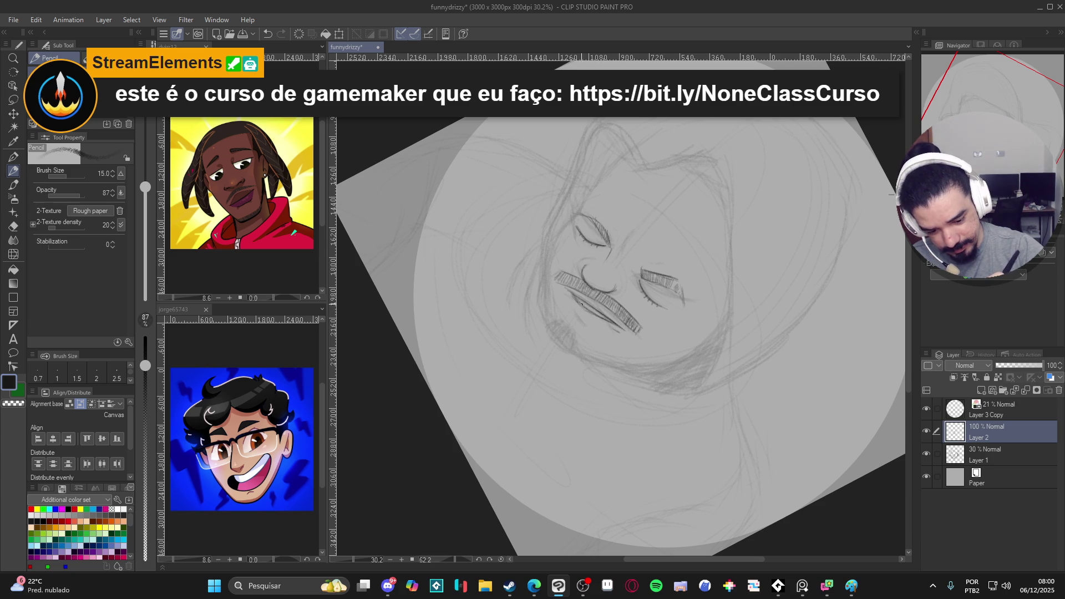
pyautogui.moveTo(621, 328); pyautogui.dragTo(633, 334)
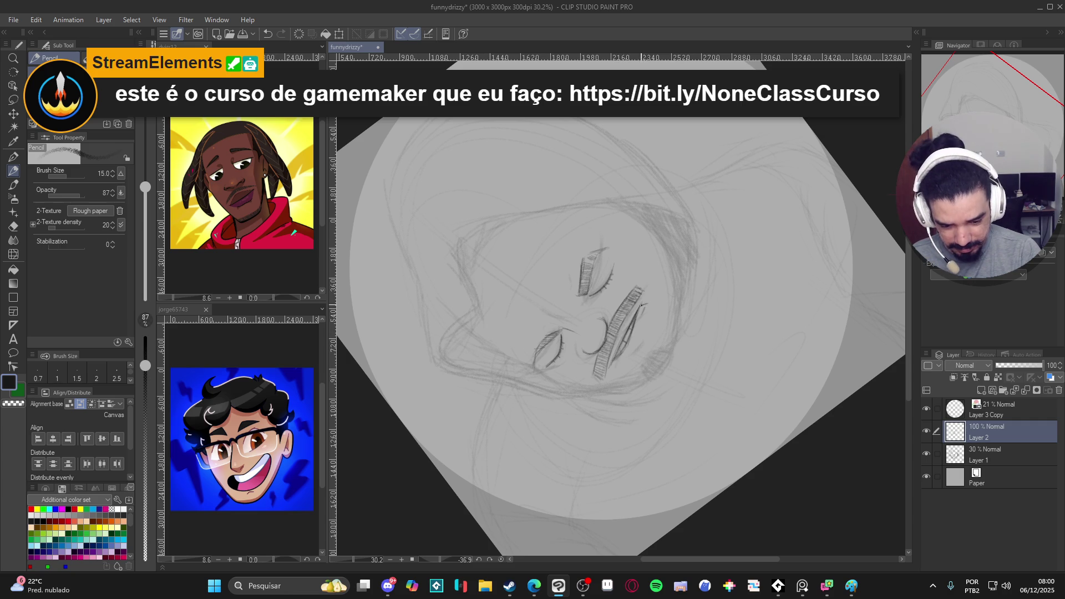
pyautogui.hotkey('ctrl', 'z')
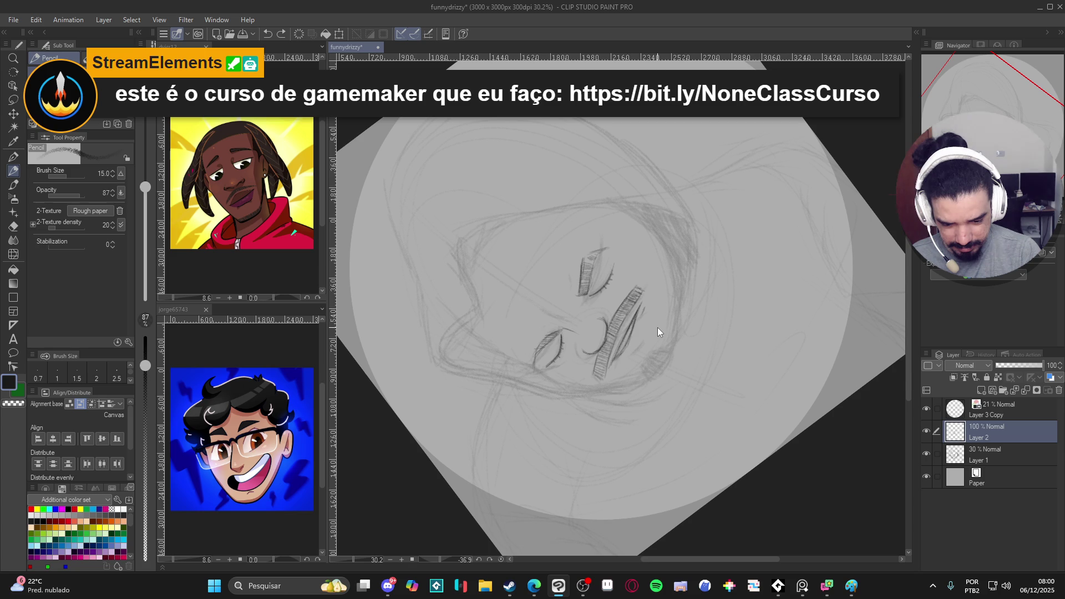
pyautogui.hotkey('ctrl', 'z')
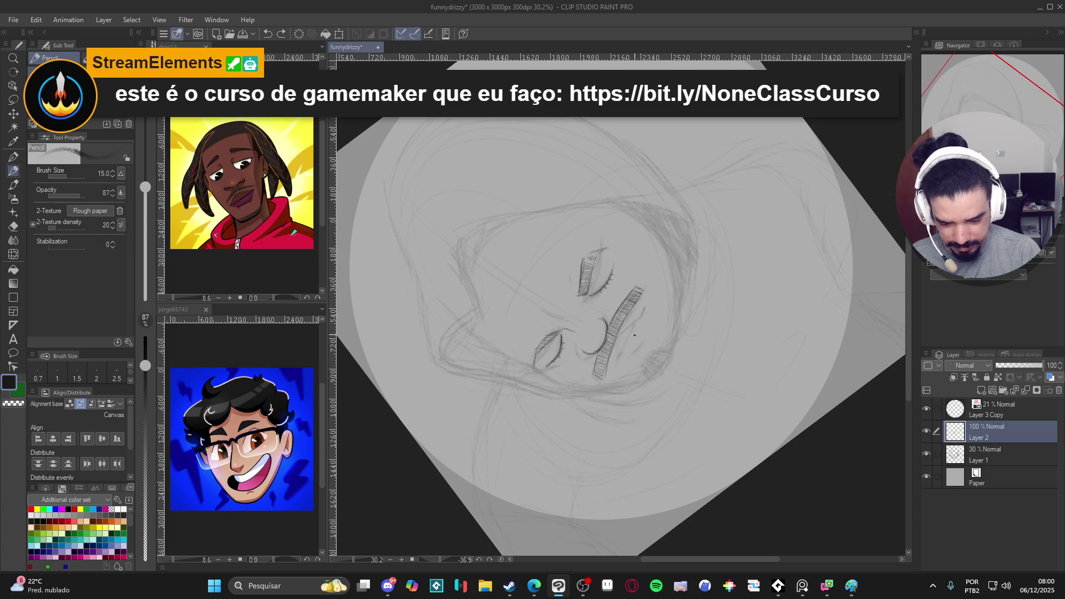
pyautogui.moveTo(647, 307); pyautogui.dragTo(619, 365)
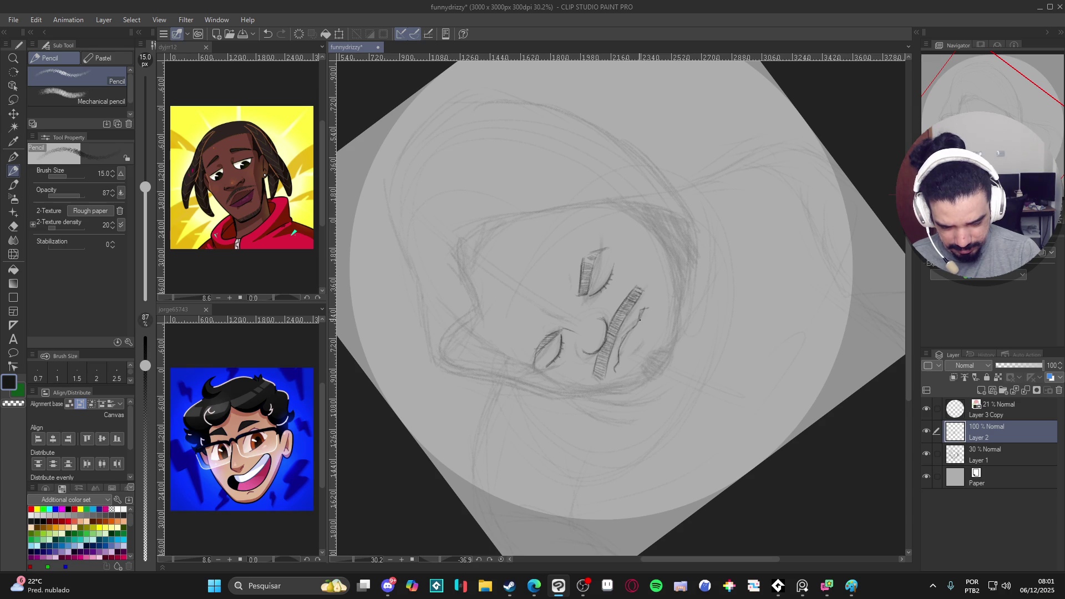
pyautogui.moveTo(638, 325); pyautogui.dragTo(620, 358)
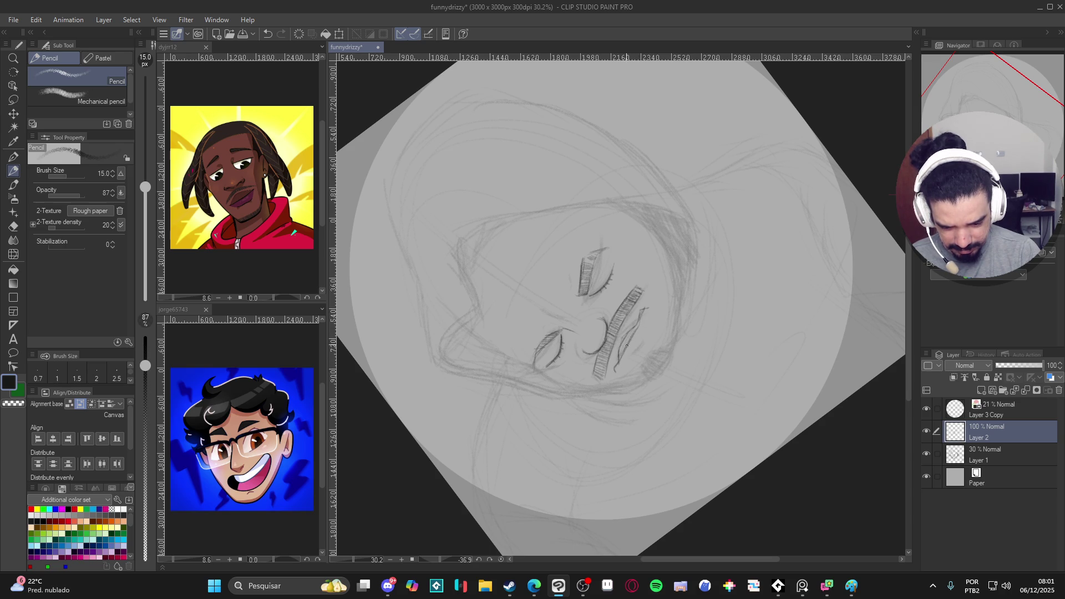
# Step: Undo a trial cheek-outline extension and erase the lower-lip pencil strokes
pyautogui.press('r')
pyautogui.moveTo(722, 299); pyautogui.dragTo(644, 408)
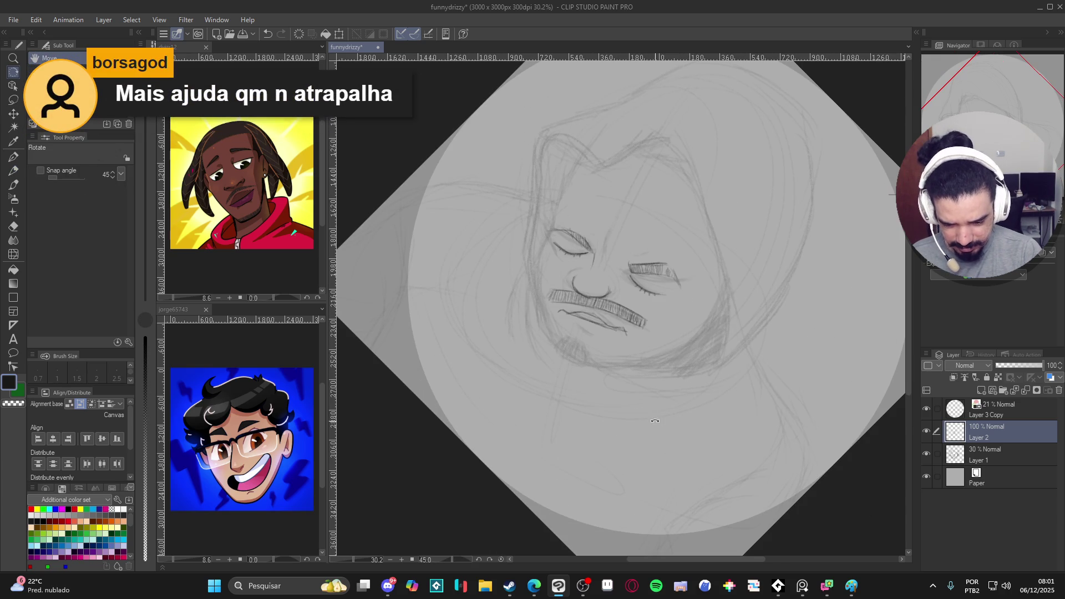
pyautogui.press('p')
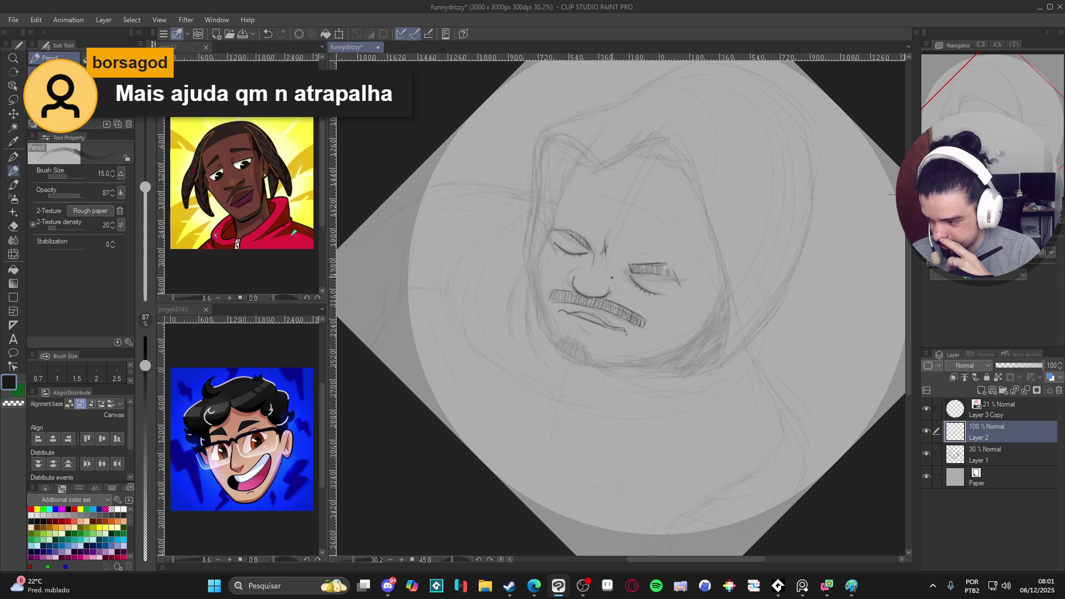
pyautogui.moveTo(612, 277)
pyautogui.mouseDown()
pyautogui.moveTo(644, 263)
pyautogui.moveTo(697, 287)
pyautogui.moveTo(751, 395)
pyautogui.moveTo(784, 307)
pyautogui.mouseUp()
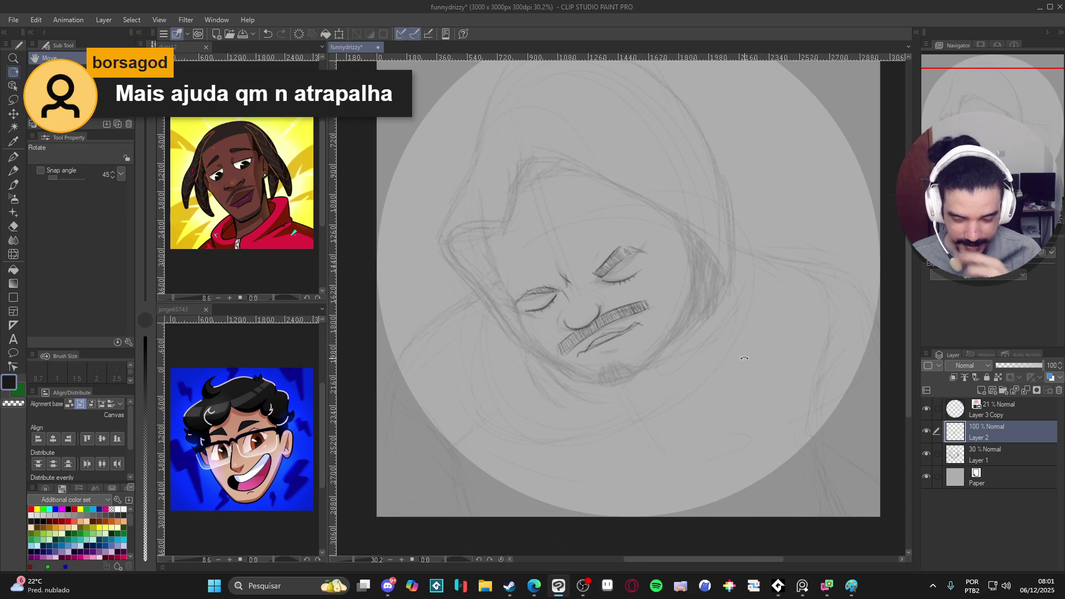
pyautogui.moveTo(745, 359); pyautogui.dragTo(738, 390)
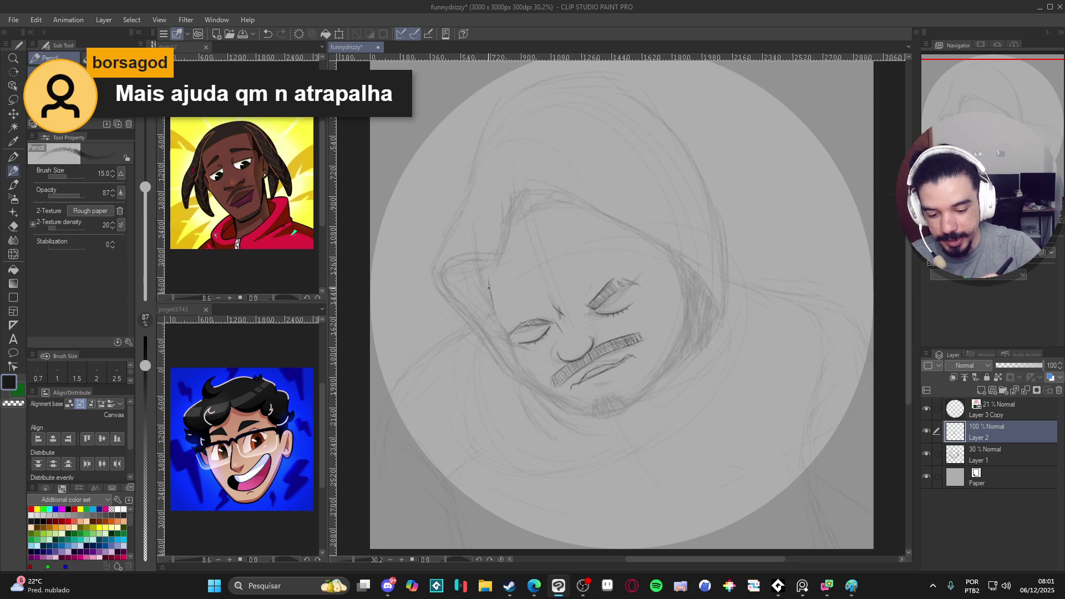
pyautogui.moveTo(493, 308); pyautogui.dragTo(528, 382)
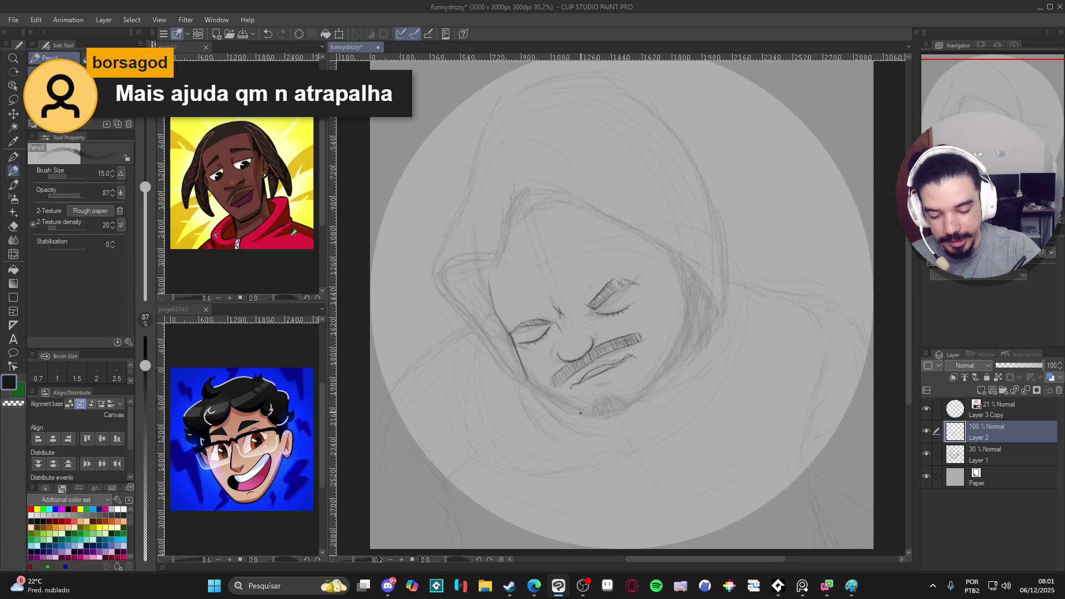
pyautogui.hotkey('ctrl', 'z')
pyautogui.hotkey('ctrl', 'z')
pyautogui.hotkey('ctrl', 'z')
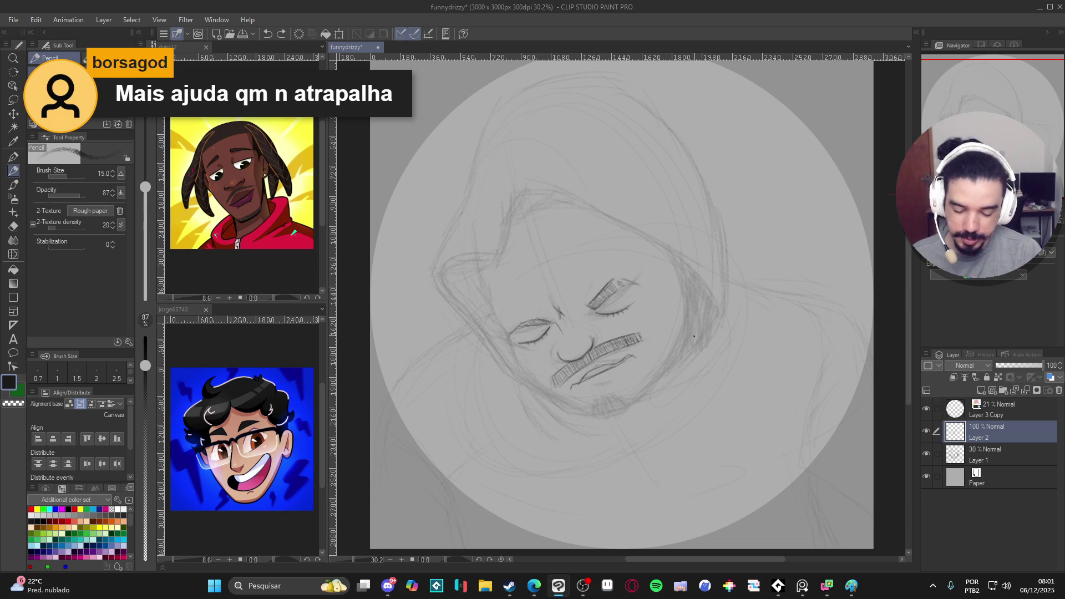
pyautogui.press('e')
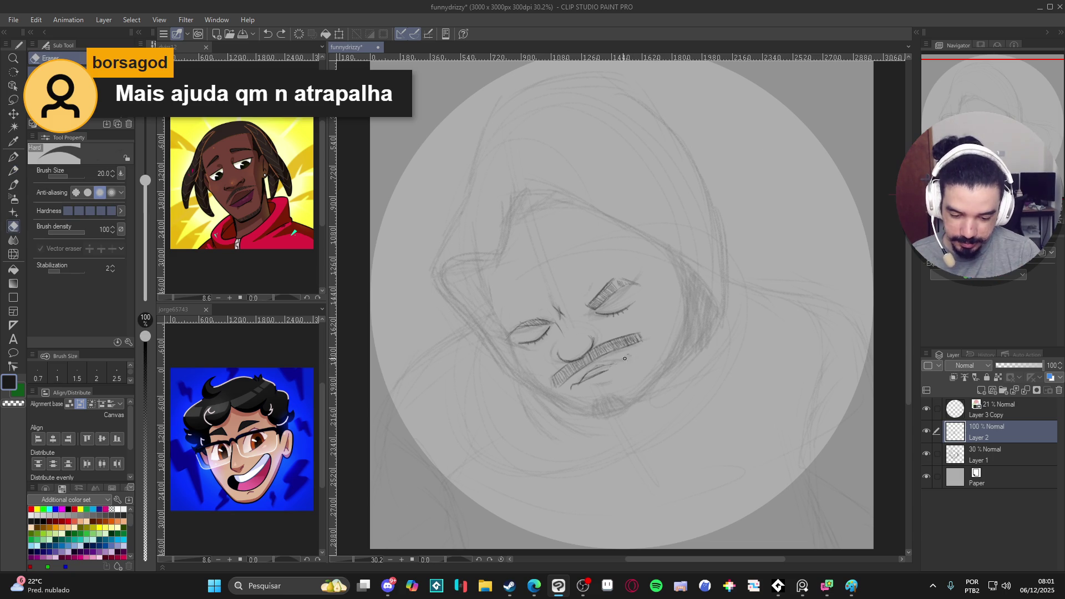
pyautogui.moveTo(616, 362)
pyautogui.mouseDown()
pyautogui.moveTo(566, 389)
pyautogui.moveTo(608, 372)
pyautogui.moveTo(638, 383)
pyautogui.moveTo(626, 408)
pyautogui.mouseUp()
pyautogui.press('p')
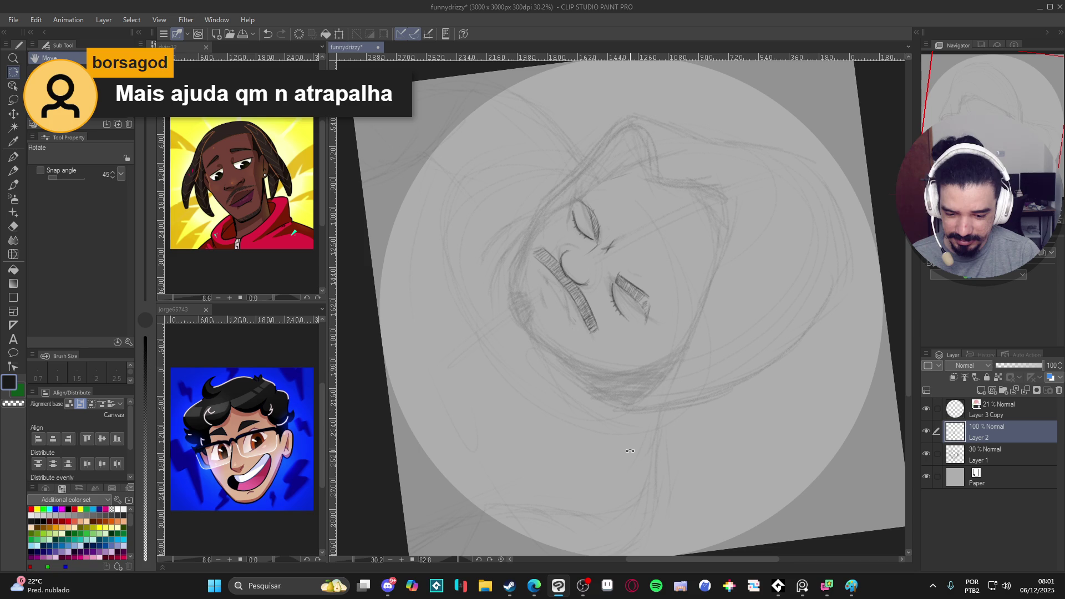
# Step: Pencil a short mouth stroke below the mustache, then reset the rotated view upright
pyautogui.press('p')
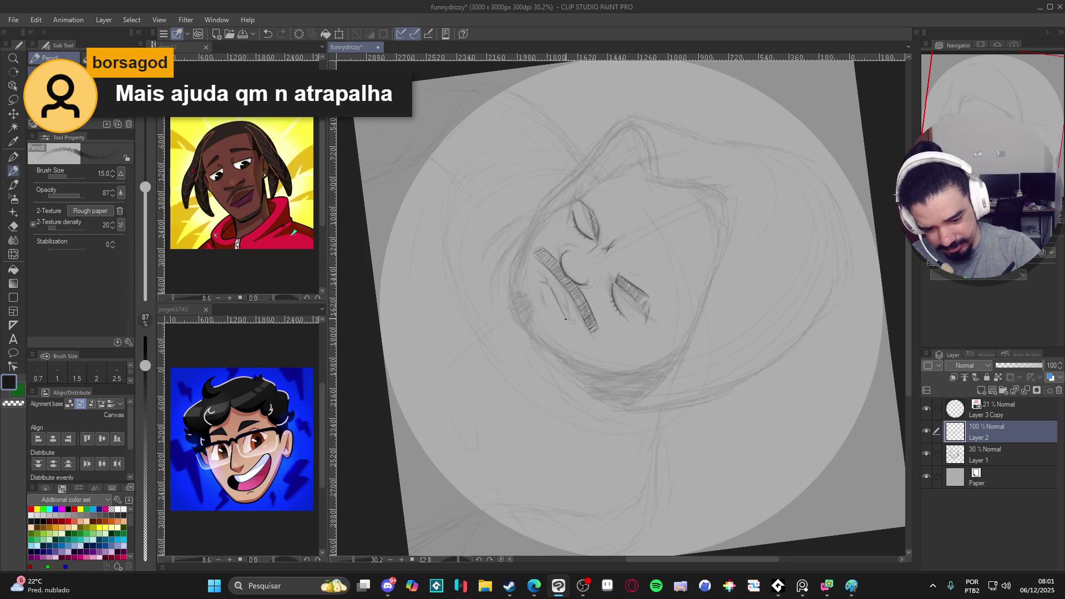
pyautogui.moveTo(559, 305); pyautogui.dragTo(565, 316)
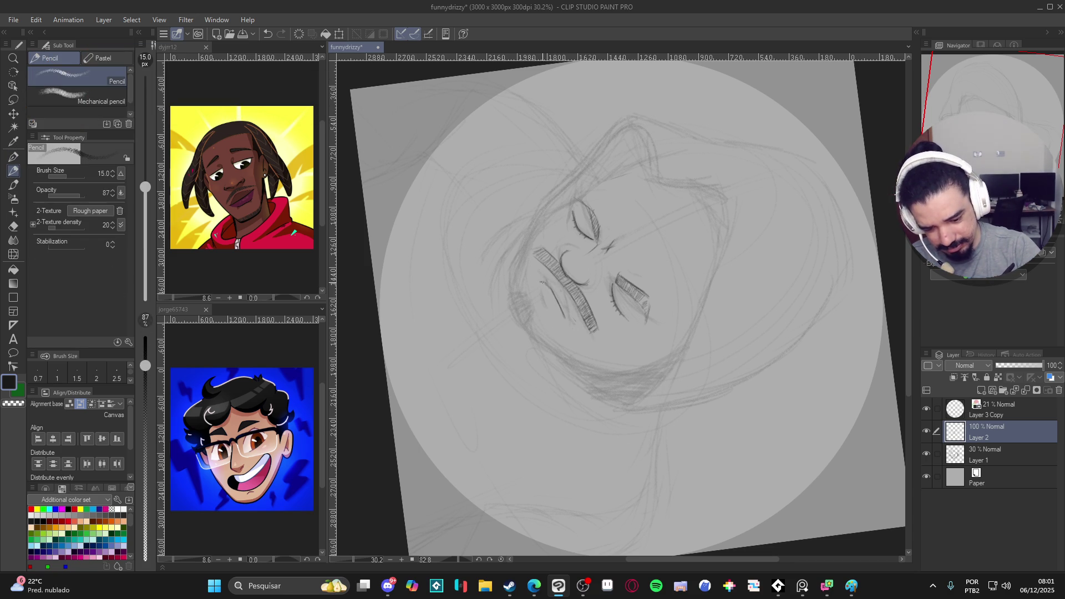
pyautogui.moveTo(619, 380)
pyautogui.mouseDown()
pyautogui.moveTo(663, 352)
pyautogui.moveTo(661, 336)
pyautogui.moveTo(646, 374)
pyautogui.mouseUp()
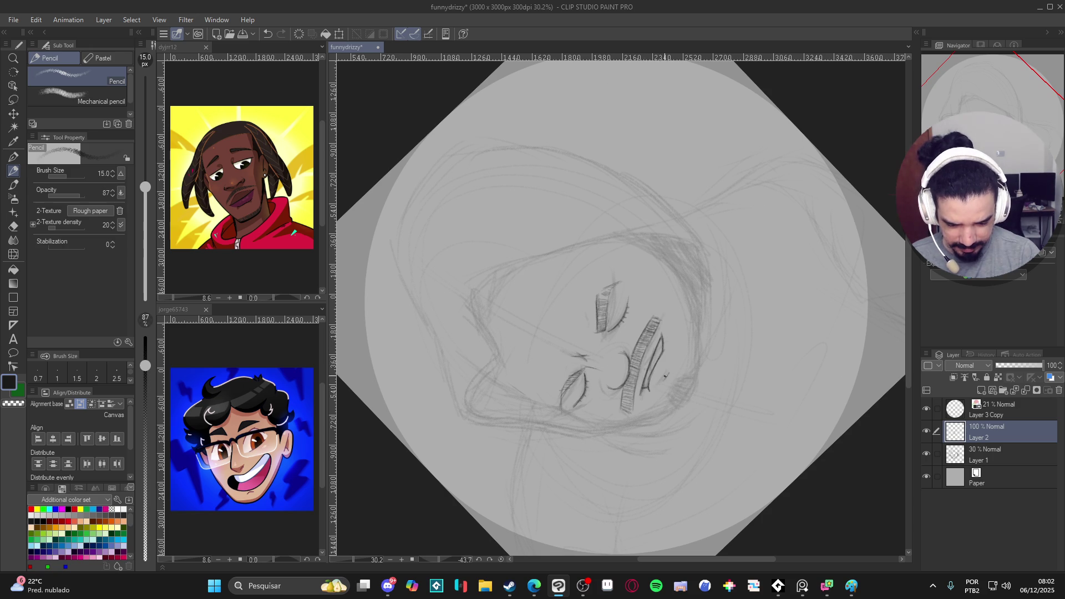
pyautogui.hotkey('ctrl', '@')
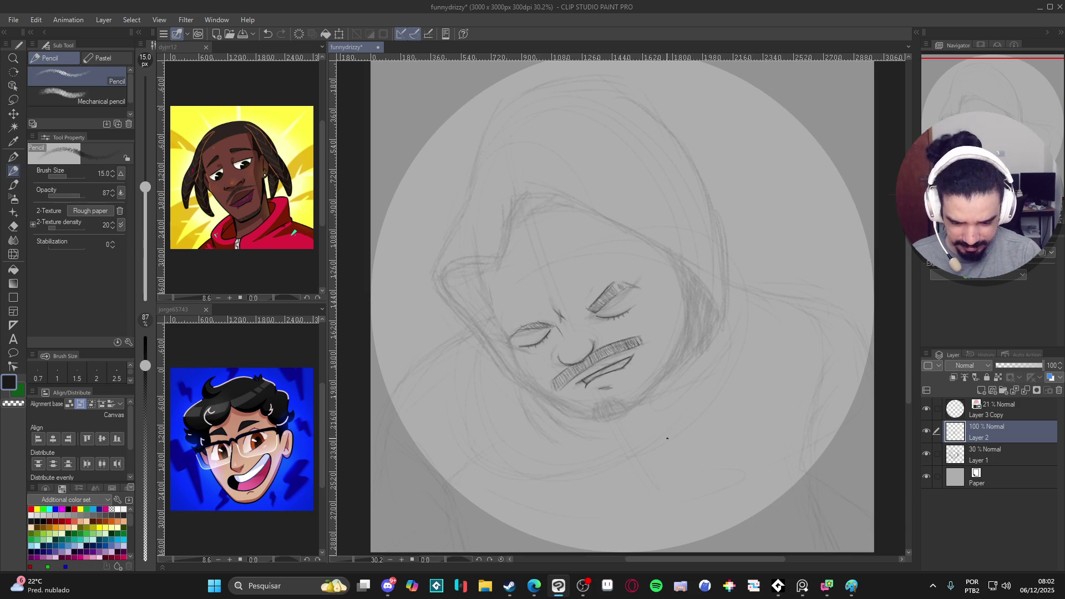
pyautogui.moveTo(662, 451); pyautogui.dragTo(649, 457)
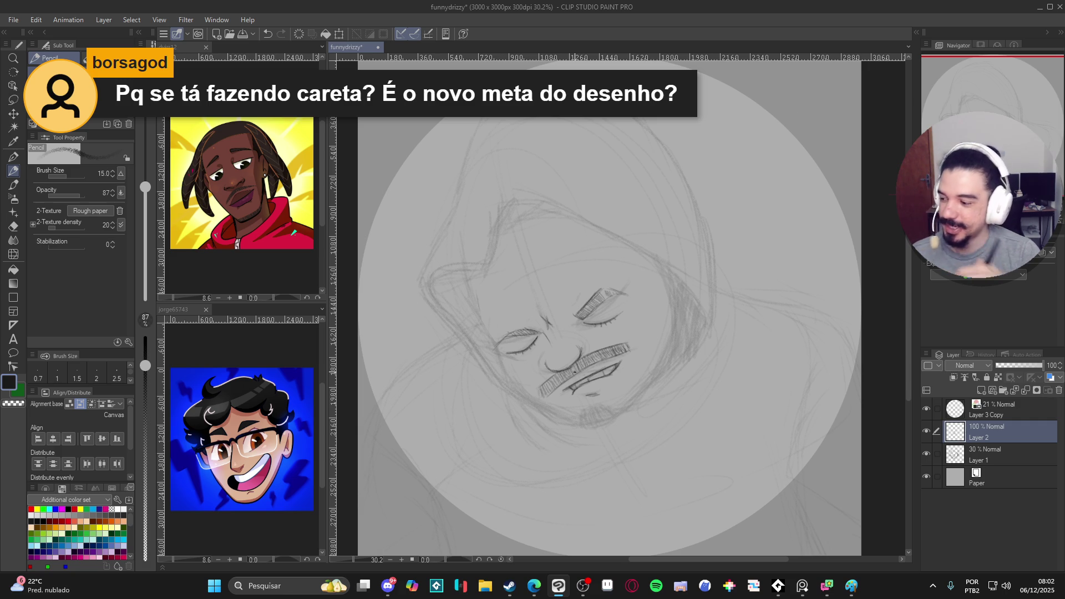
# Step: Save the drawing and rotate the canvas view about 65 degrees, then back upright
pyautogui.moveTo(605, 418)
pyautogui.mouseDown()
pyautogui.moveTo(616, 379)
pyautogui.moveTo(651, 380)
pyautogui.mouseUp()
pyautogui.hotkey('ctrl', 's')
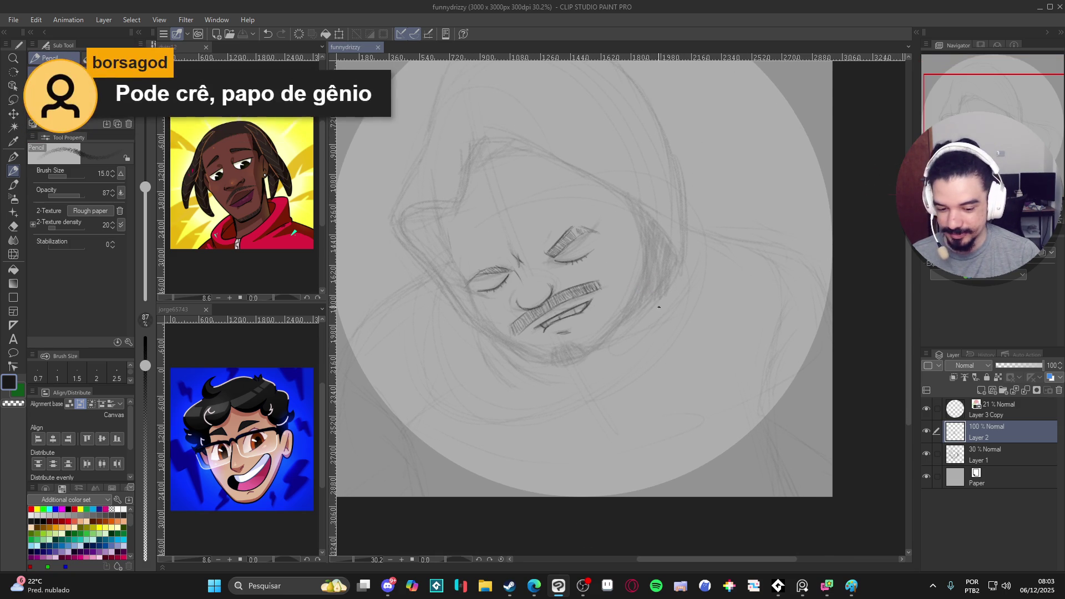
pyautogui.moveTo(656, 382); pyautogui.dragTo(603, 379)
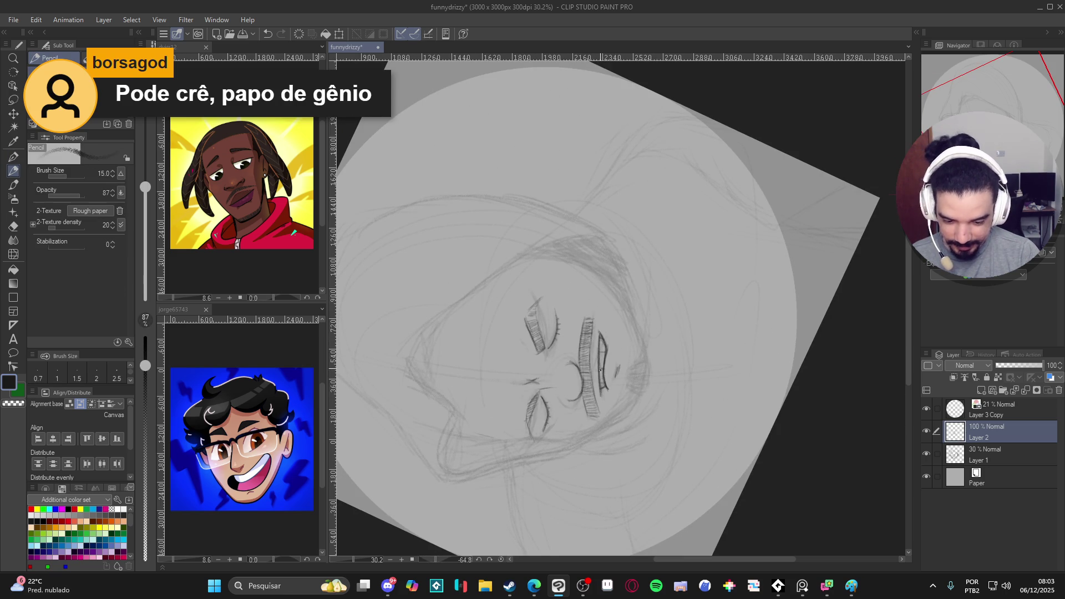
pyautogui.moveTo(617, 393); pyautogui.dragTo(548, 334)
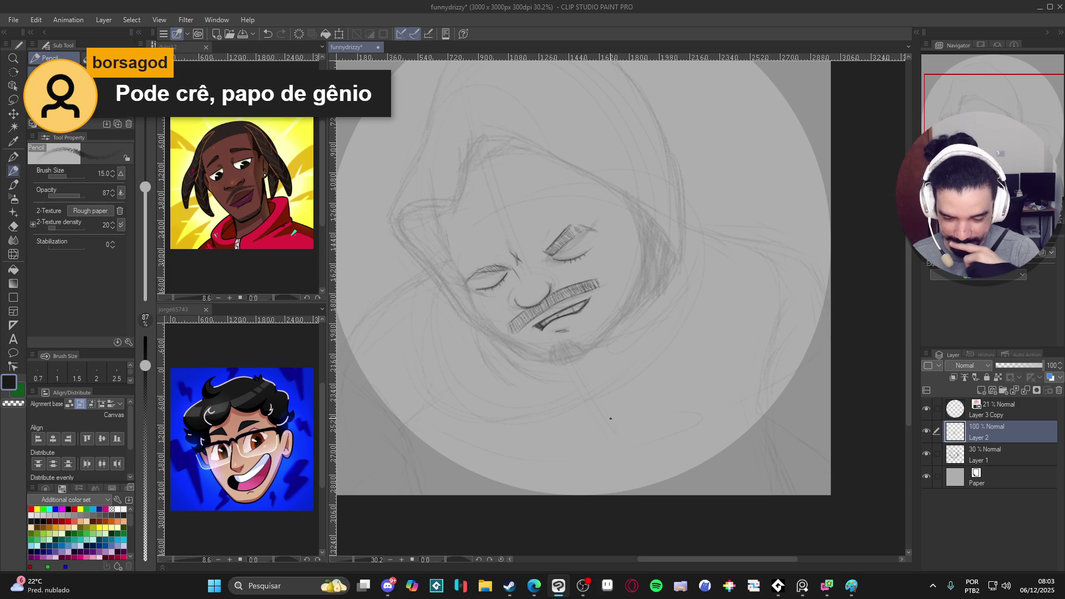
pyautogui.moveTo(611, 419)
pyautogui.mouseDown()
pyautogui.moveTo(683, 355)
pyautogui.moveTo(672, 325)
pyautogui.moveTo(647, 307)
pyautogui.mouseUp()
# Step: Pencil short strokes at the left mouth corner, the left jaw line and down the right jaw
pyautogui.press('p')
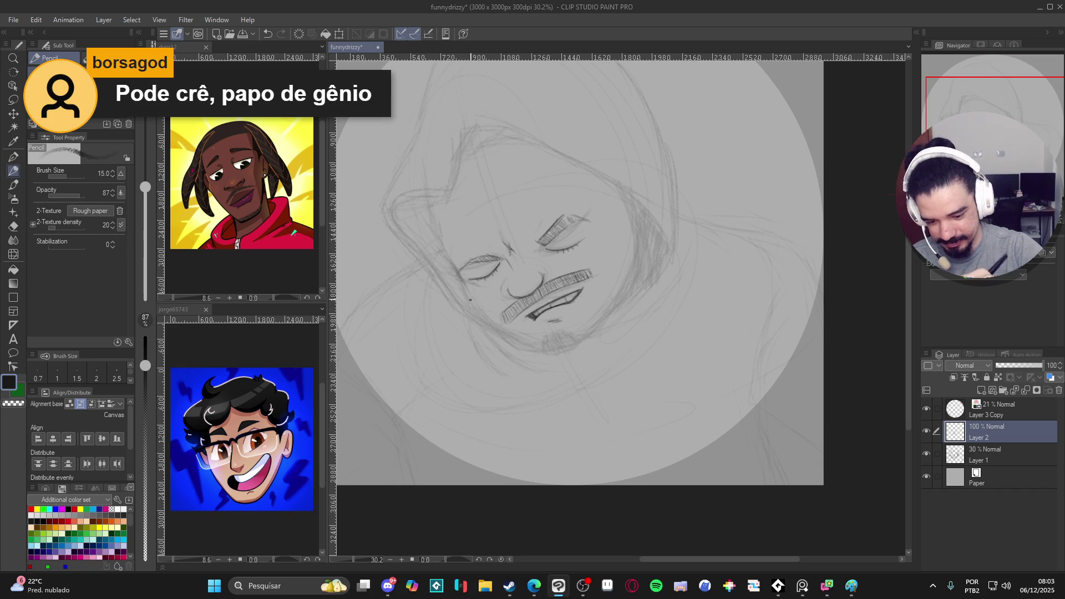
pyautogui.moveTo(475, 297); pyautogui.dragTo(484, 315)
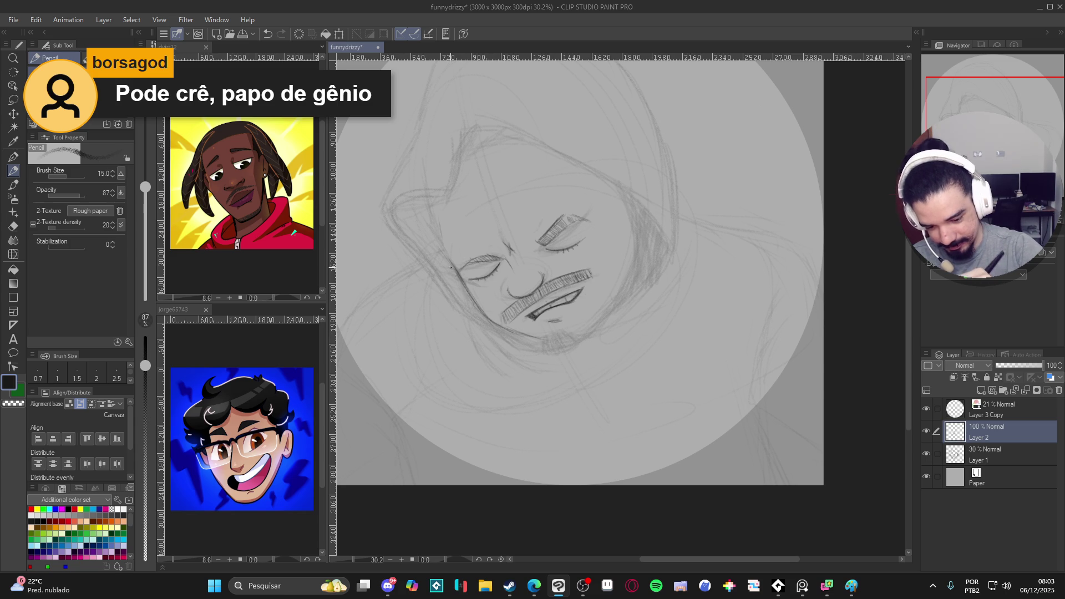
pyautogui.moveTo(466, 293)
pyautogui.mouseDown()
pyautogui.moveTo(480, 312)
pyautogui.moveTo(549, 342)
pyautogui.mouseUp()
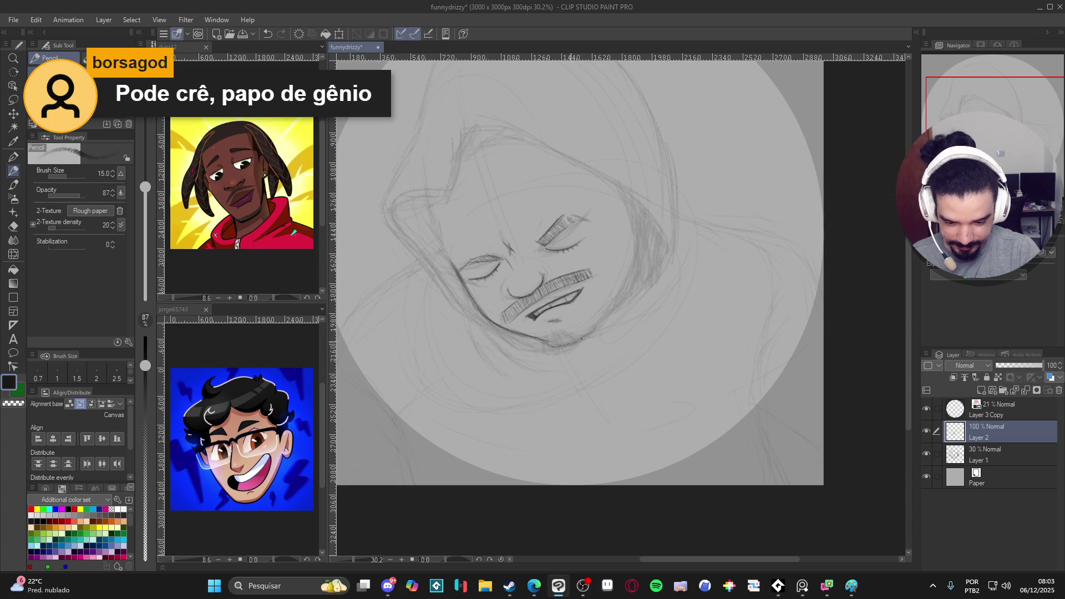
pyautogui.moveTo(617, 287); pyautogui.dragTo(589, 334)
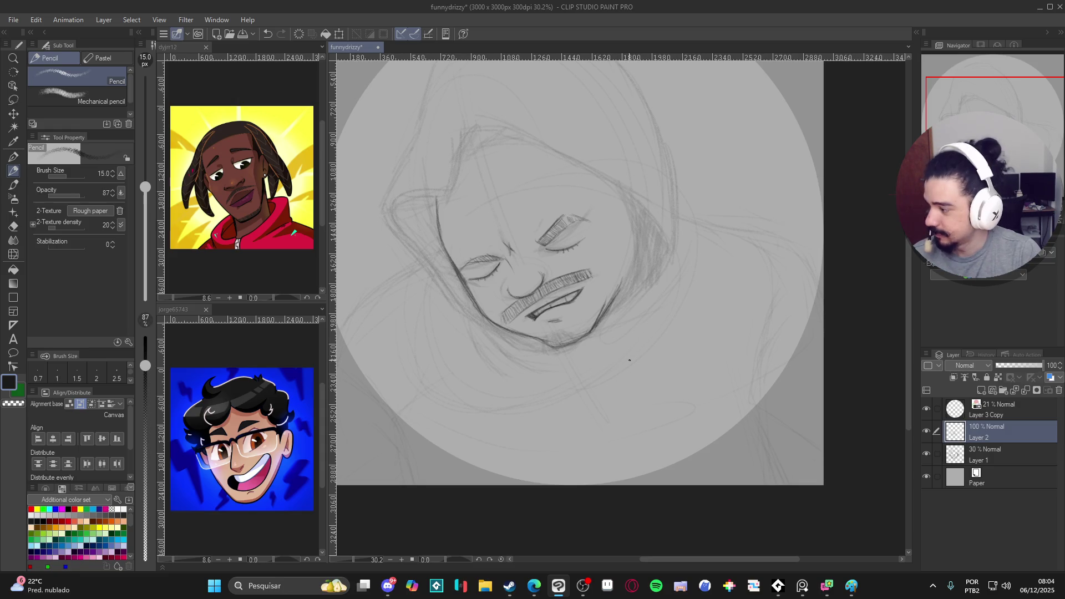
# Step: Lasso the right closed eye, move it slightly left, and deselect
pyautogui.moveTo(687, 350); pyautogui.dragTo(654, 358)
pyautogui.press('m')
pyautogui.click(38, 100)
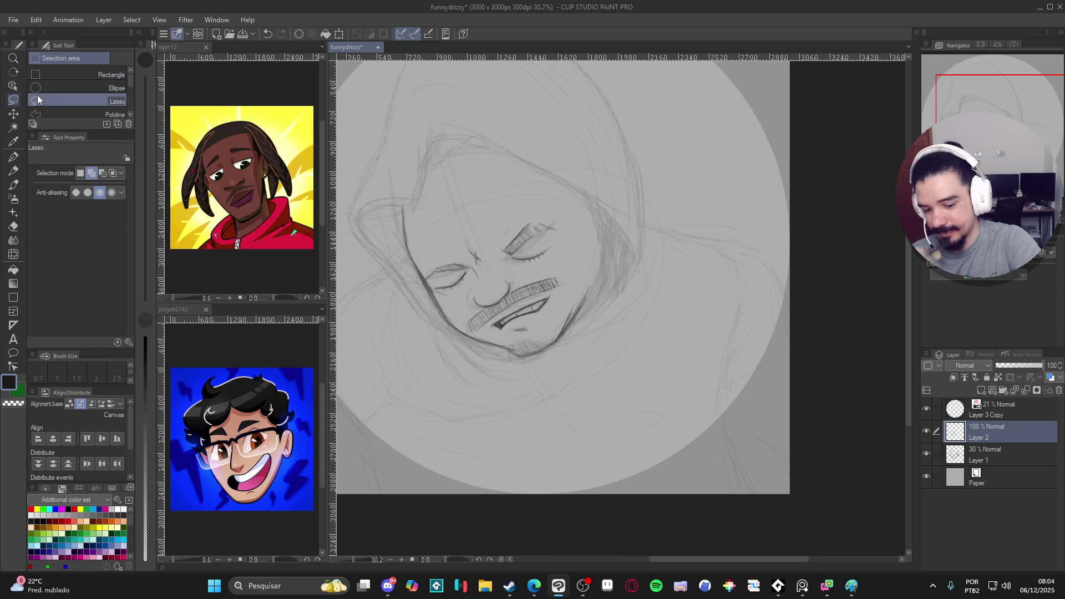
pyautogui.moveTo(511, 217)
pyautogui.mouseDown()
pyautogui.moveTo(519, 271)
pyautogui.moveTo(513, 212)
pyautogui.mouseUp()
pyautogui.hotkey('ctrl', 't')
pyautogui.moveTo(554, 251); pyautogui.dragTo(546, 251)
pyautogui.press('Return')
pyautogui.hotkey('ctrl', 'd')
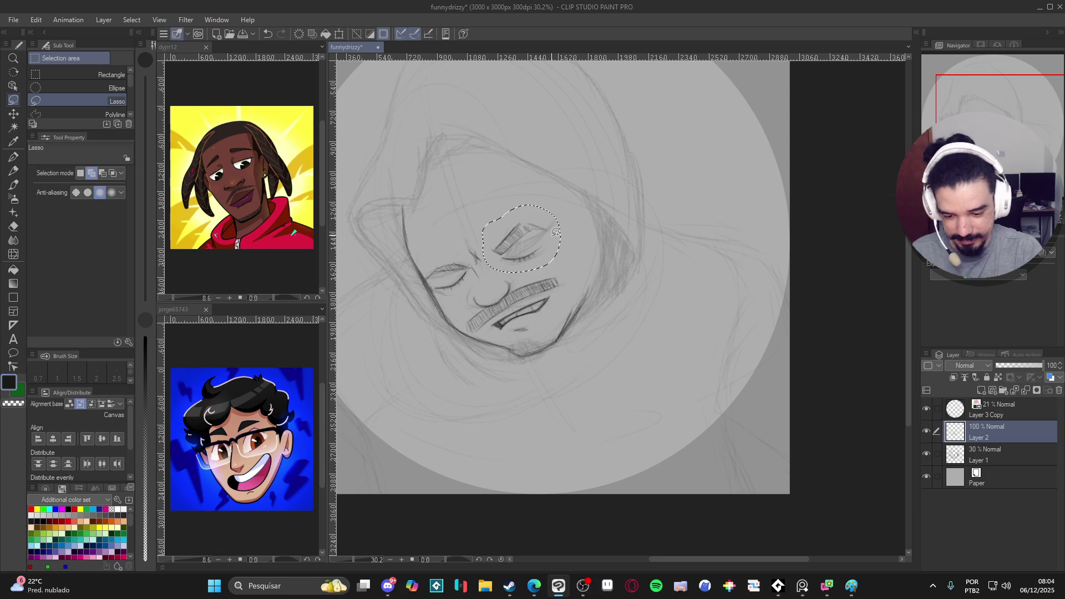
# Step: Add a short pencil stroke on the chin
pyautogui.press('b')
pyautogui.press('p')
pyautogui.scroll(1, 642, 327)
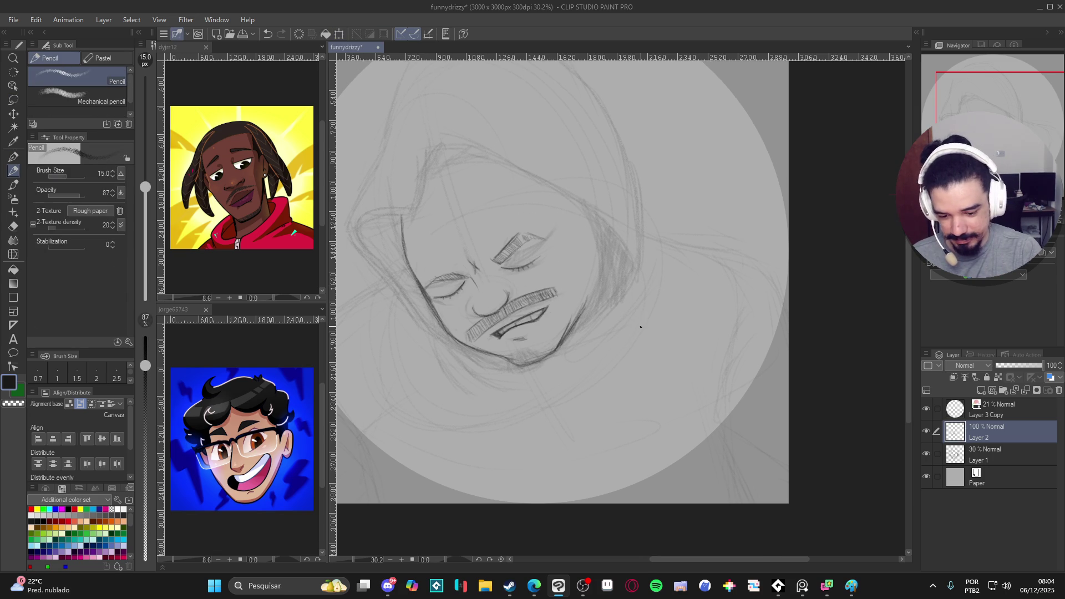
pyautogui.scroll(1, 642, 327)
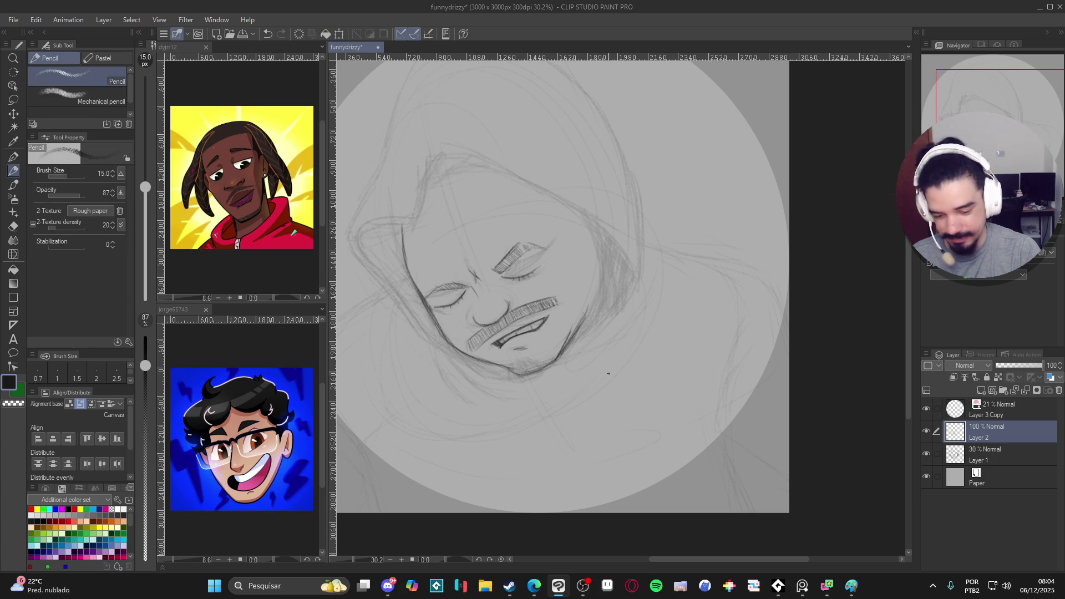
pyautogui.scroll(-2, 612, 373)
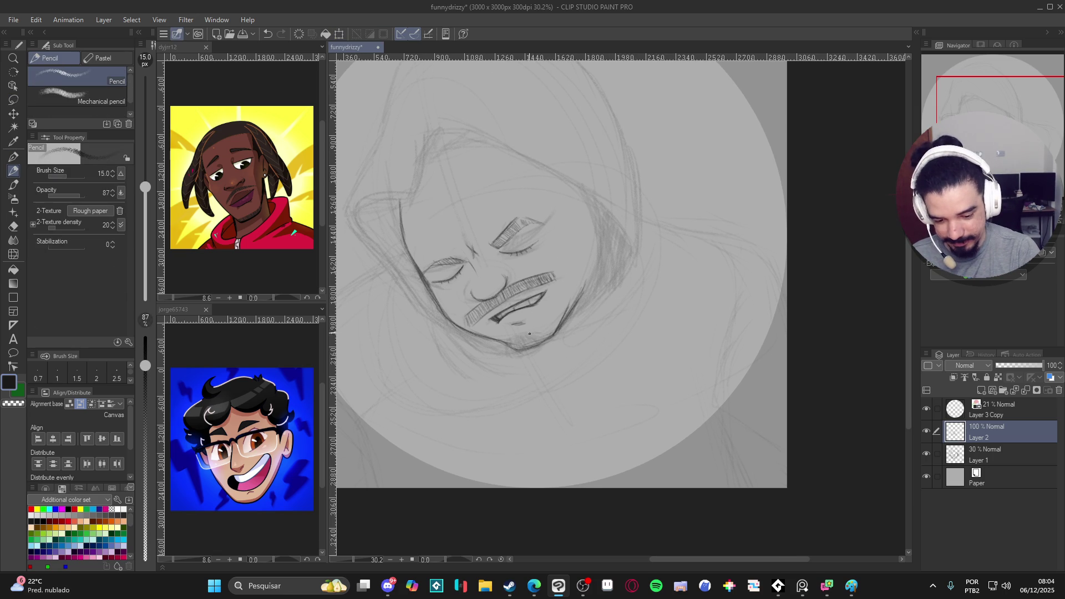
pyautogui.moveTo(518, 345); pyautogui.dragTo(536, 334)
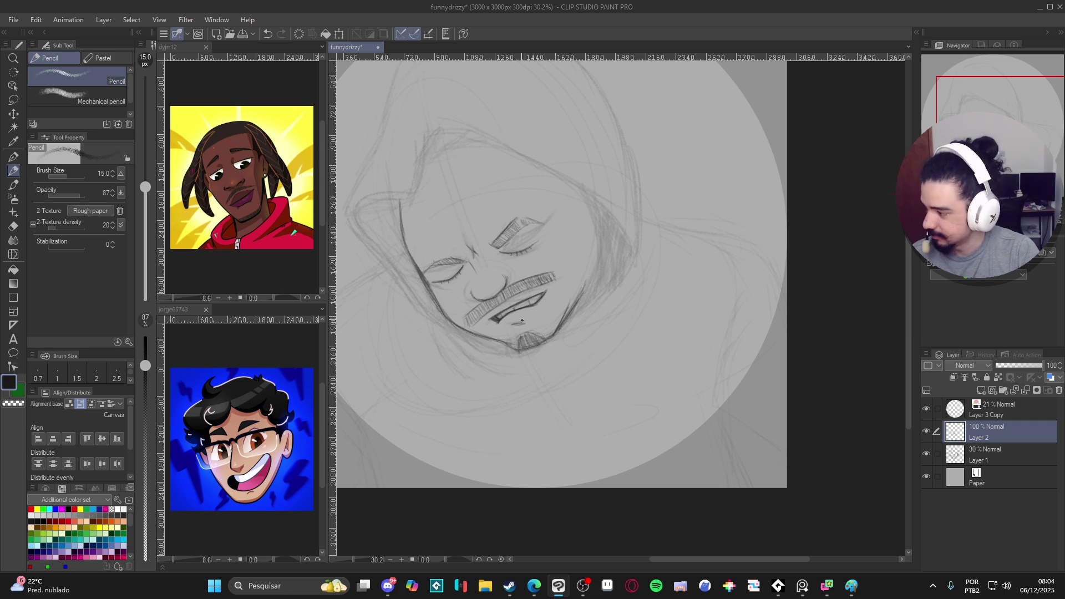
# Step: Darken the top-of-head contour with a long pencil stroke
pyautogui.moveTo(575, 339); pyautogui.dragTo(624, 374)
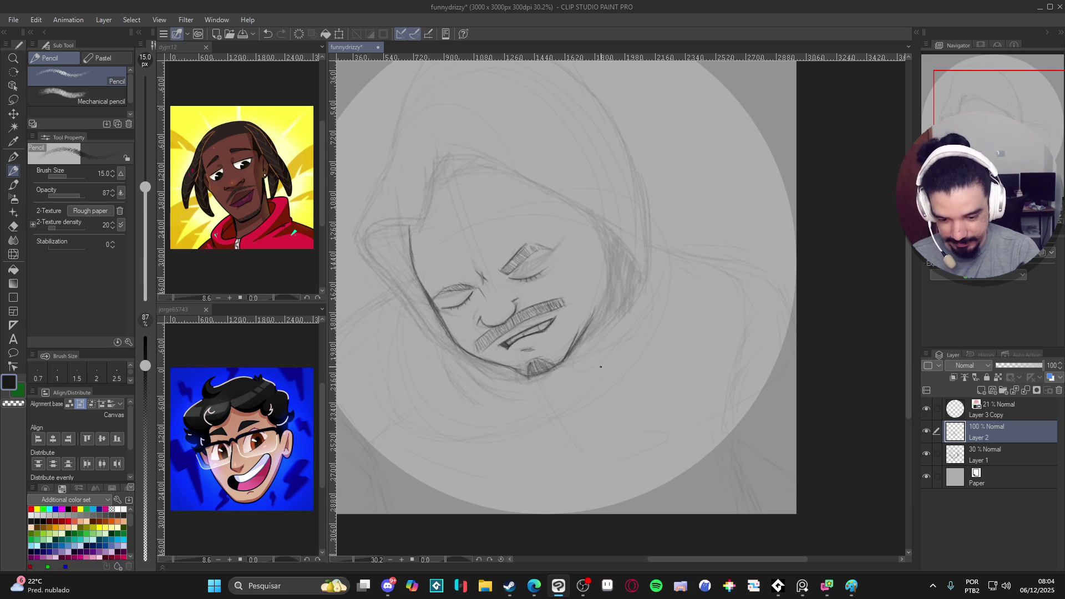
pyautogui.scroll(2, 599, 355)
pyautogui.hscroll(-2, 584, 312)
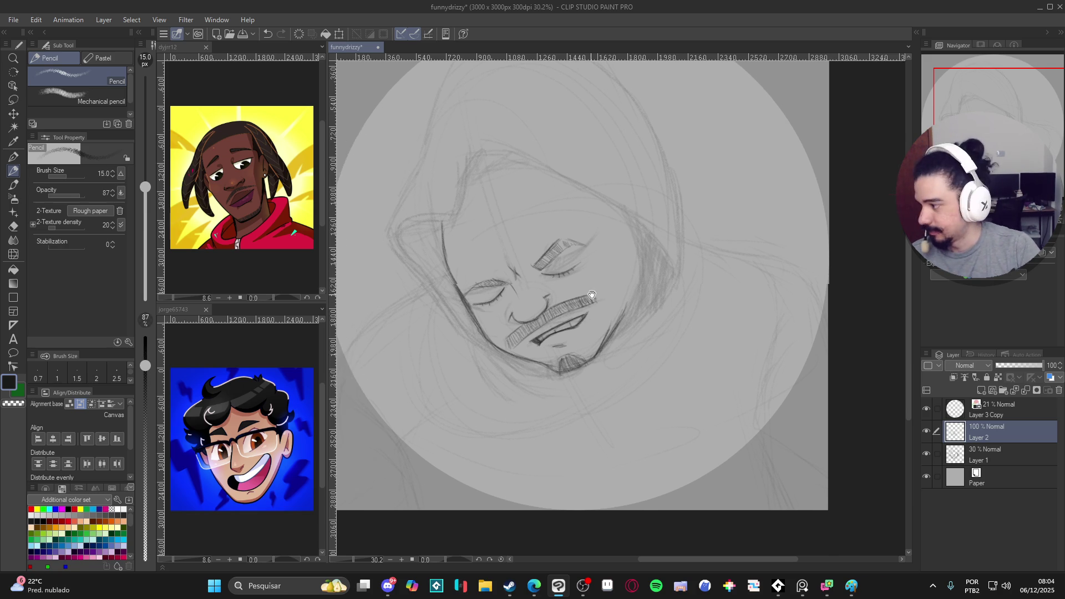
pyautogui.moveTo(554, 161)
pyautogui.mouseDown()
pyautogui.moveTo(493, 146)
pyautogui.moveTo(468, 204)
pyautogui.moveTo(407, 236)
pyautogui.moveTo(506, 344)
pyautogui.moveTo(443, 276)
pyautogui.mouseUp()
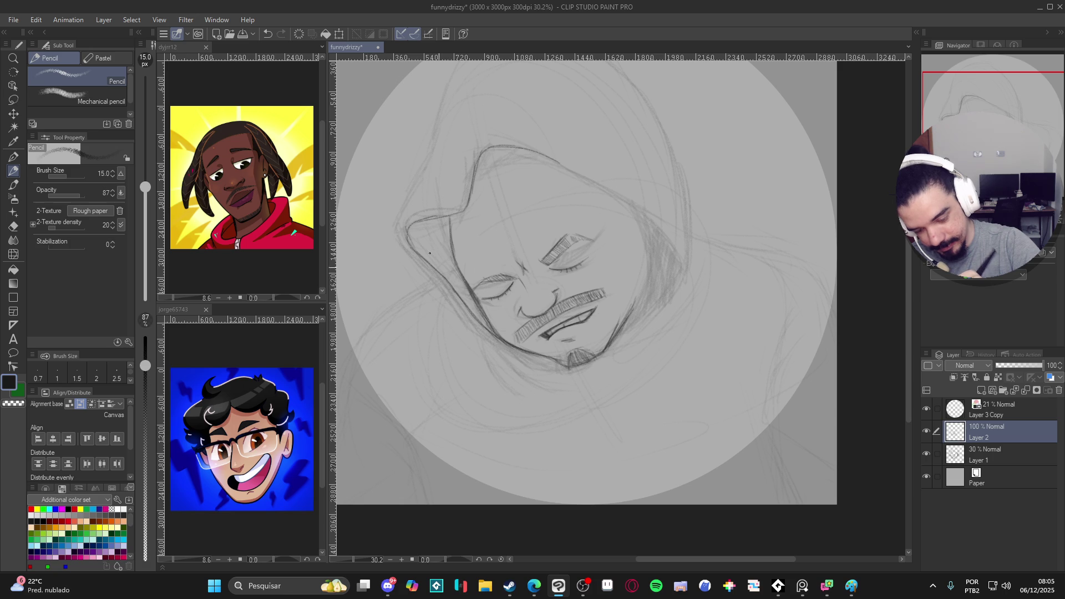
# Step: Save the sketch and draw the head's upper-left hood contour
pyautogui.moveTo(654, 230); pyautogui.dragTo(663, 283)
pyautogui.hotkey('ctrl', 's')
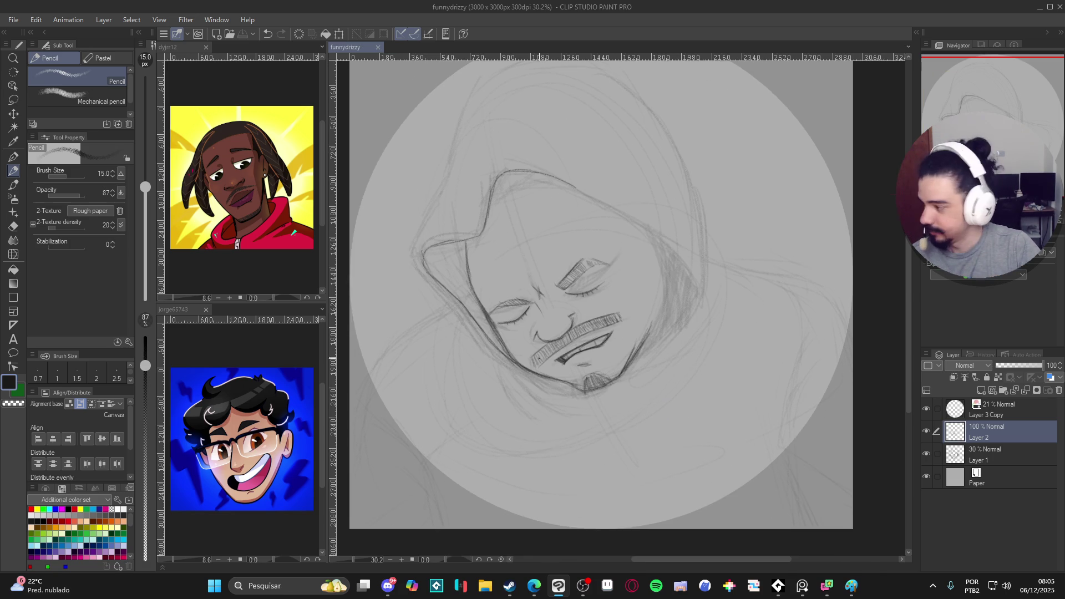
pyautogui.moveTo(446, 162); pyautogui.dragTo(411, 254)
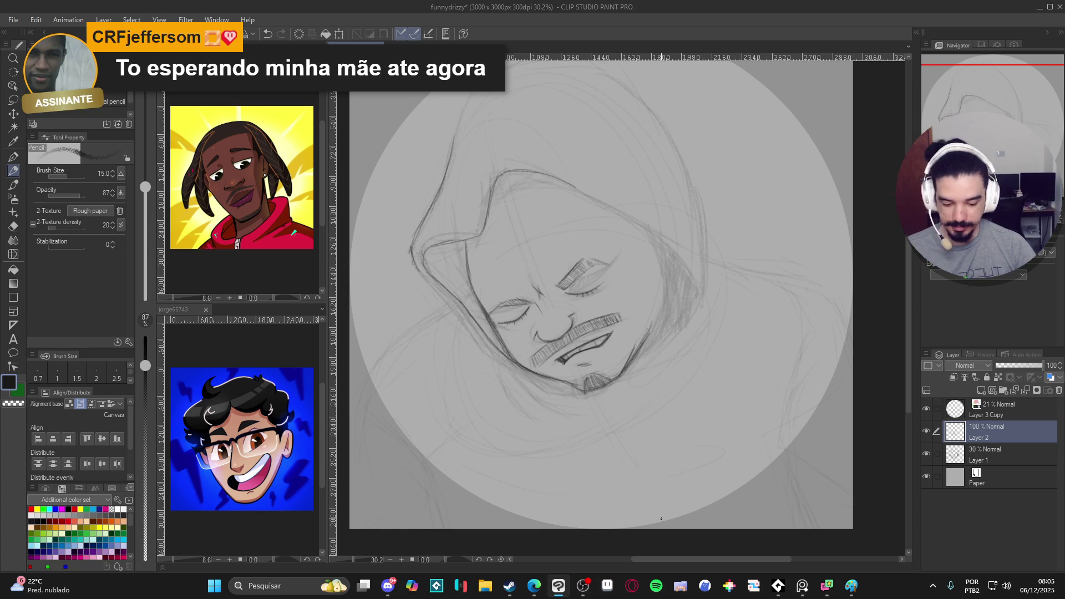
pyautogui.click(582, 587)
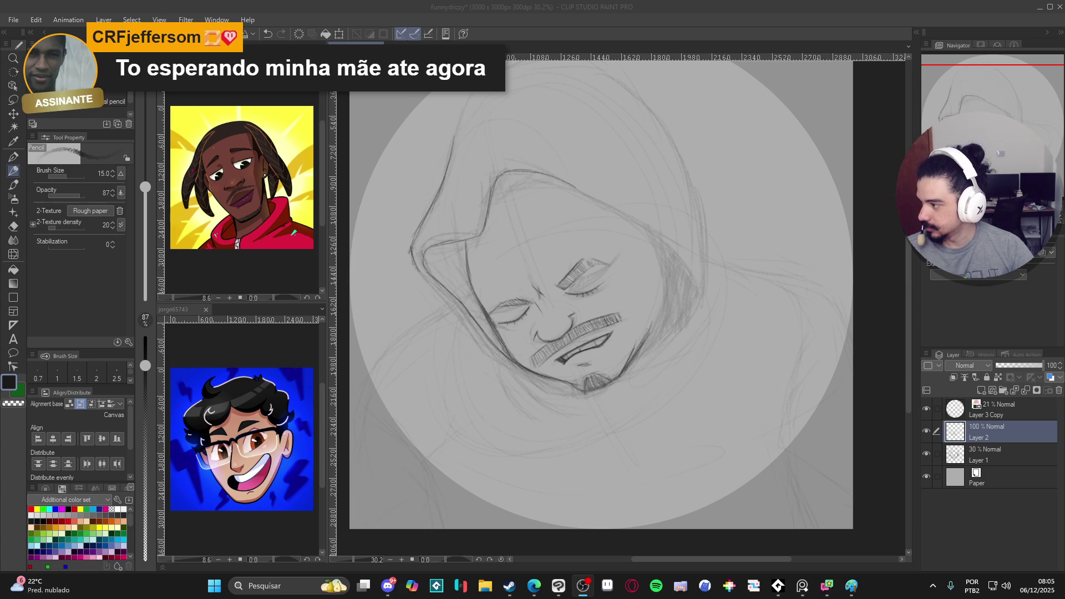
pyautogui.hotkey('alt', 'Tab')
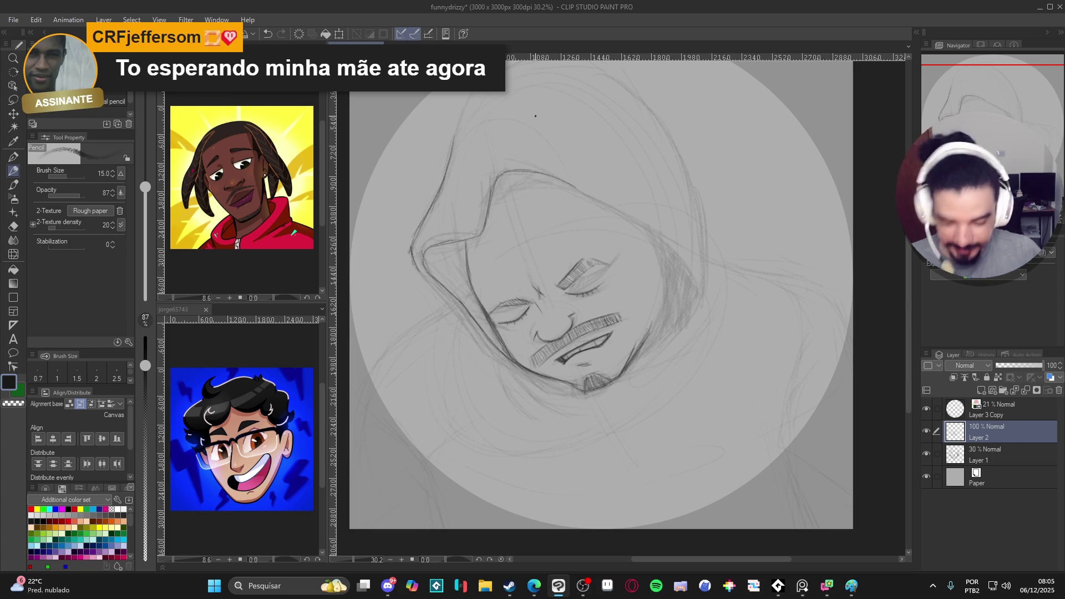
# Step: Extend the jaw line downward and add curved strokes along the jaw below the chin
pyautogui.moveTo(628, 206); pyautogui.dragTo(658, 251)
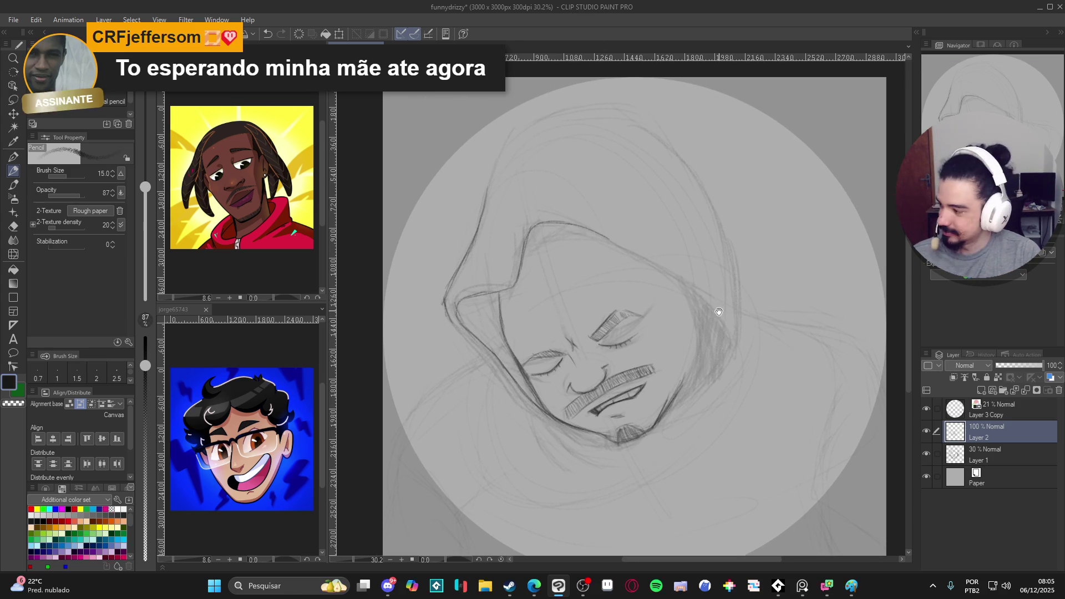
pyautogui.moveTo(714, 308); pyautogui.dragTo(706, 335)
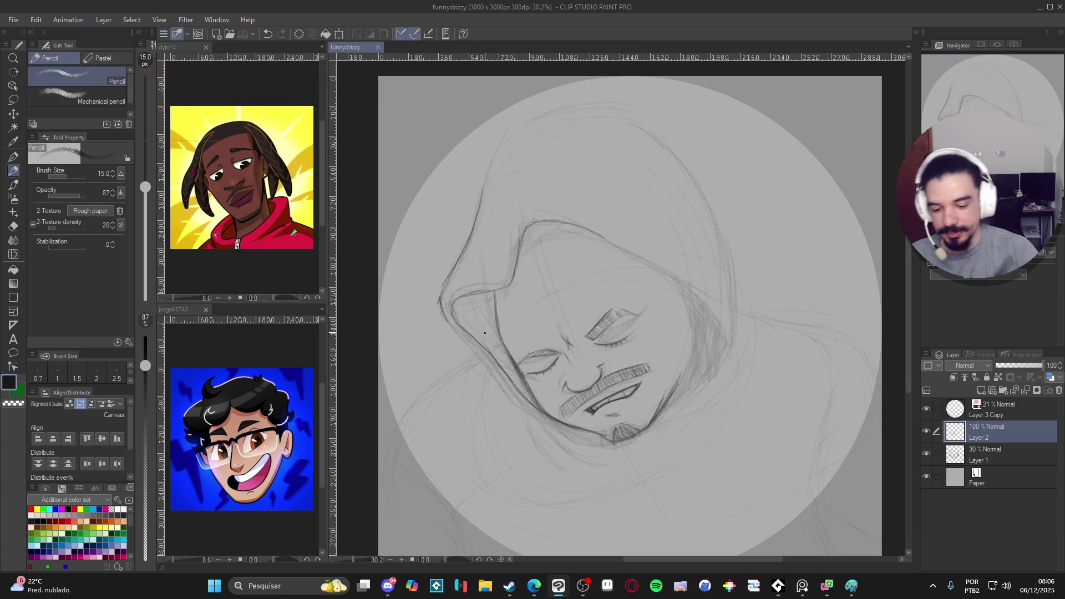
pyautogui.moveTo(442, 309)
pyautogui.mouseDown()
pyautogui.moveTo(518, 407)
pyautogui.moveTo(595, 440)
pyautogui.mouseUp()
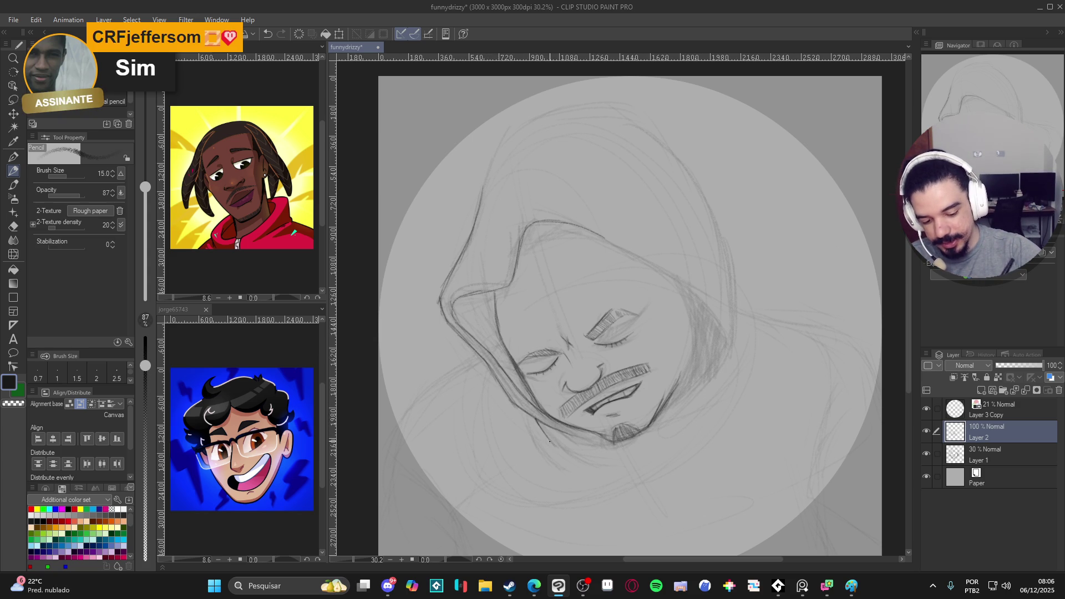
pyautogui.moveTo(558, 450); pyautogui.dragTo(612, 465)
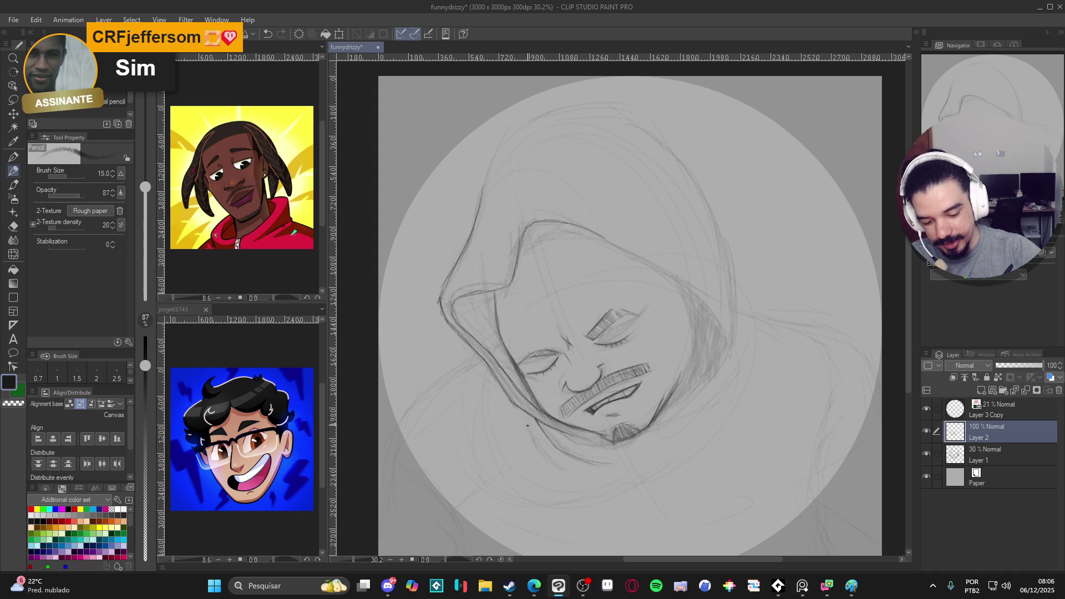
pyautogui.moveTo(528, 428); pyautogui.dragTo(572, 473)
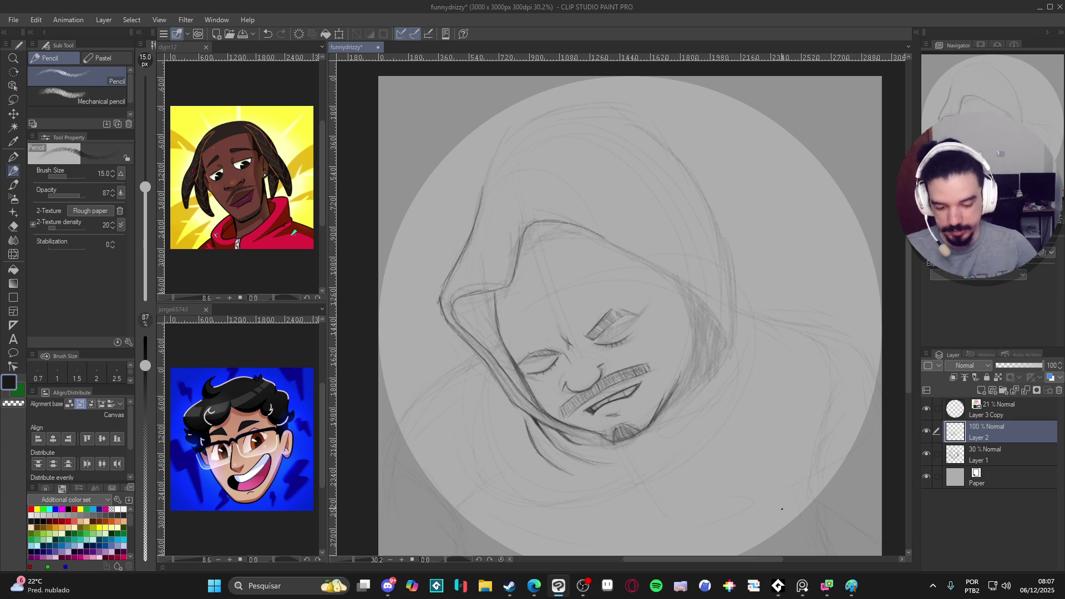
pyautogui.moveTo(670, 465); pyautogui.dragTo(452, 283)
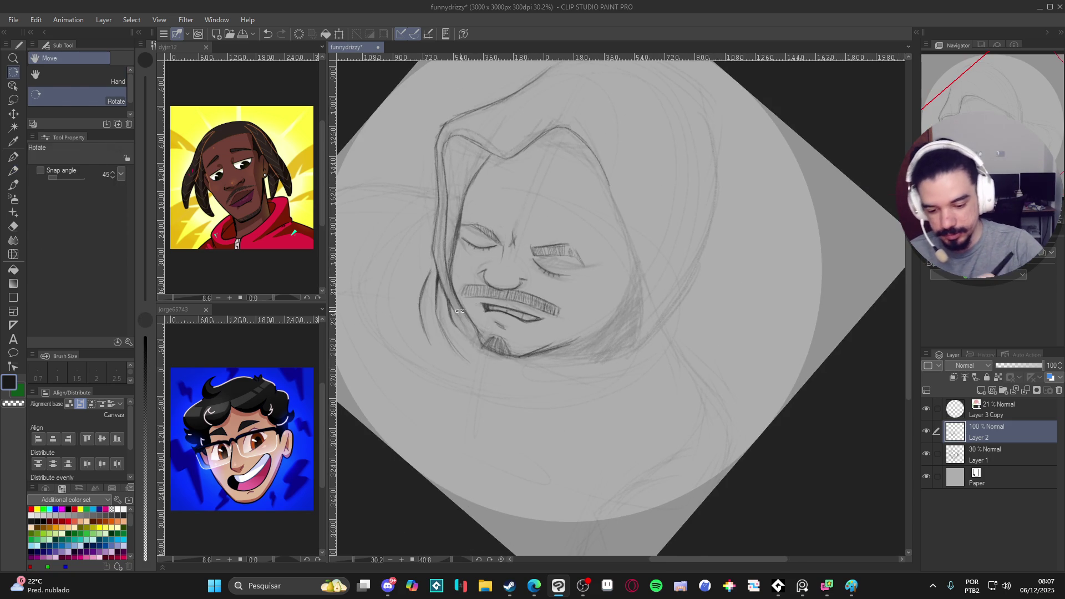
# Step: Turn the canvas nearly upright, then pencil a small stroke and darken the jaw line
pyautogui.press('p')
pyautogui.press('p')
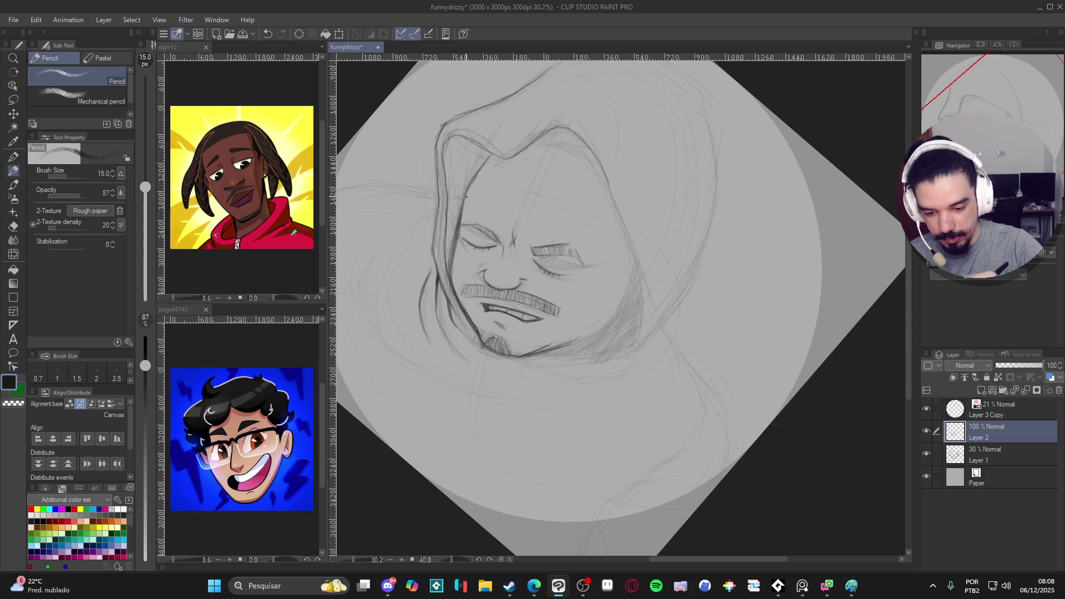
pyautogui.press('r')
pyautogui.moveTo(559, 144); pyautogui.dragTo(811, 412)
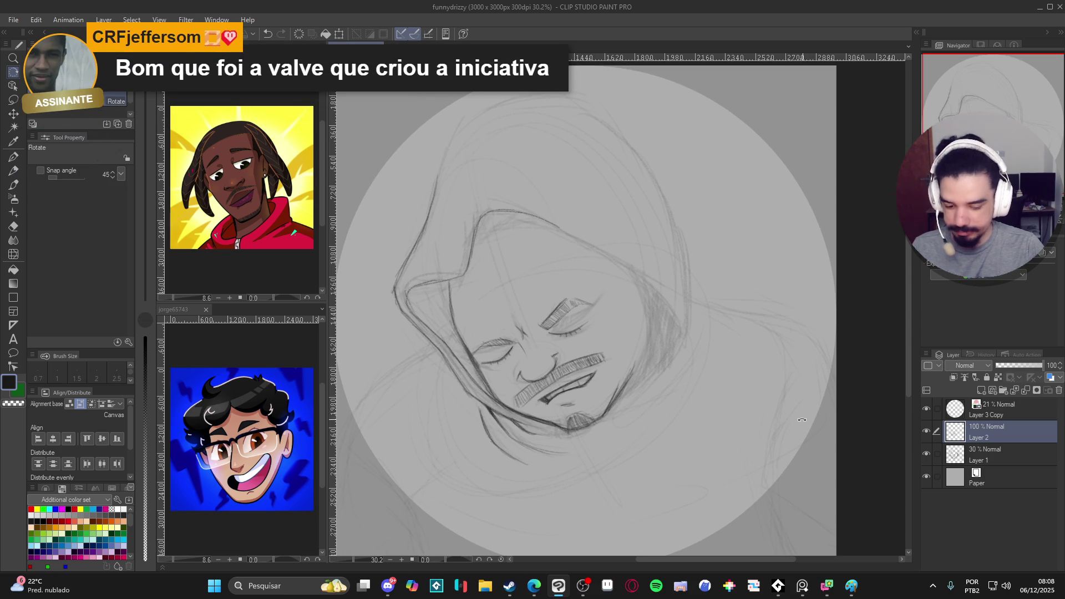
pyautogui.moveTo(794, 429); pyautogui.dragTo(767, 432)
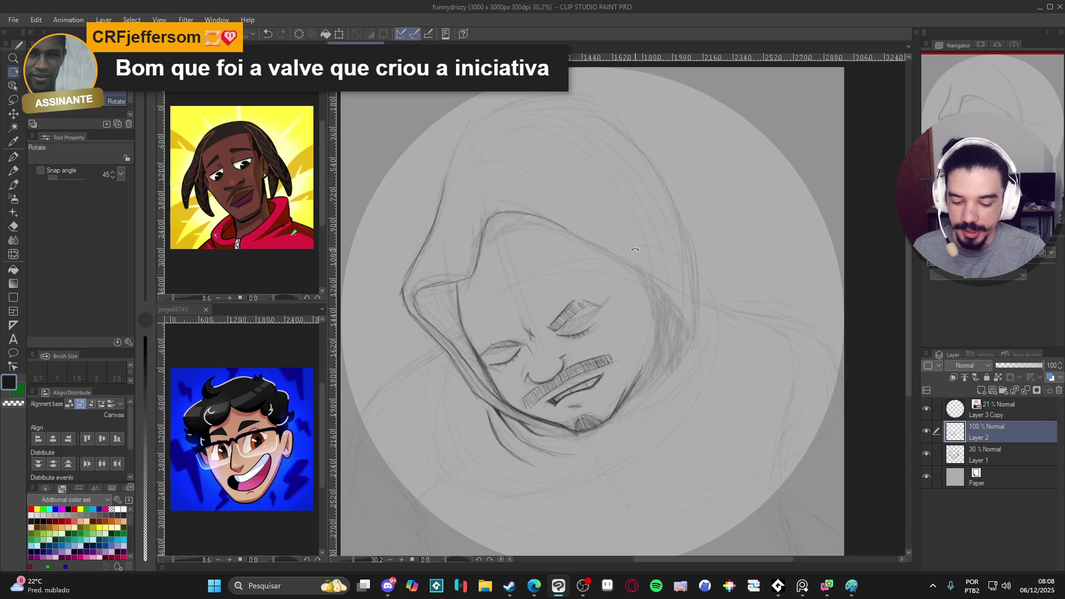
pyautogui.press('p')
pyautogui.moveTo(635, 317); pyautogui.dragTo(624, 272)
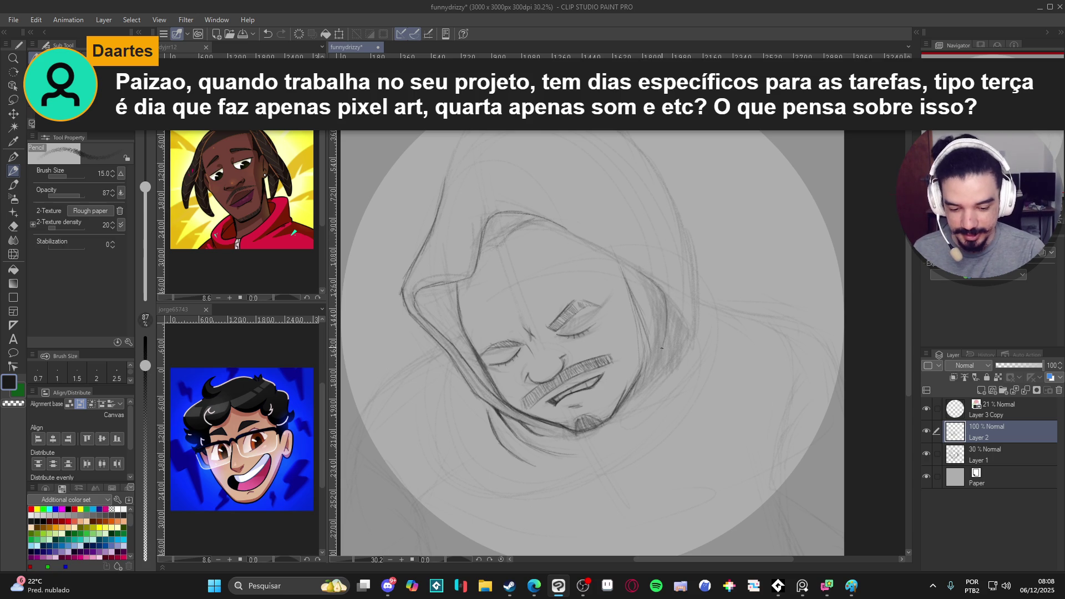
pyautogui.moveTo(649, 373)
pyautogui.mouseDown()
pyautogui.moveTo(622, 409)
pyautogui.moveTo(639, 389)
pyautogui.mouseUp()
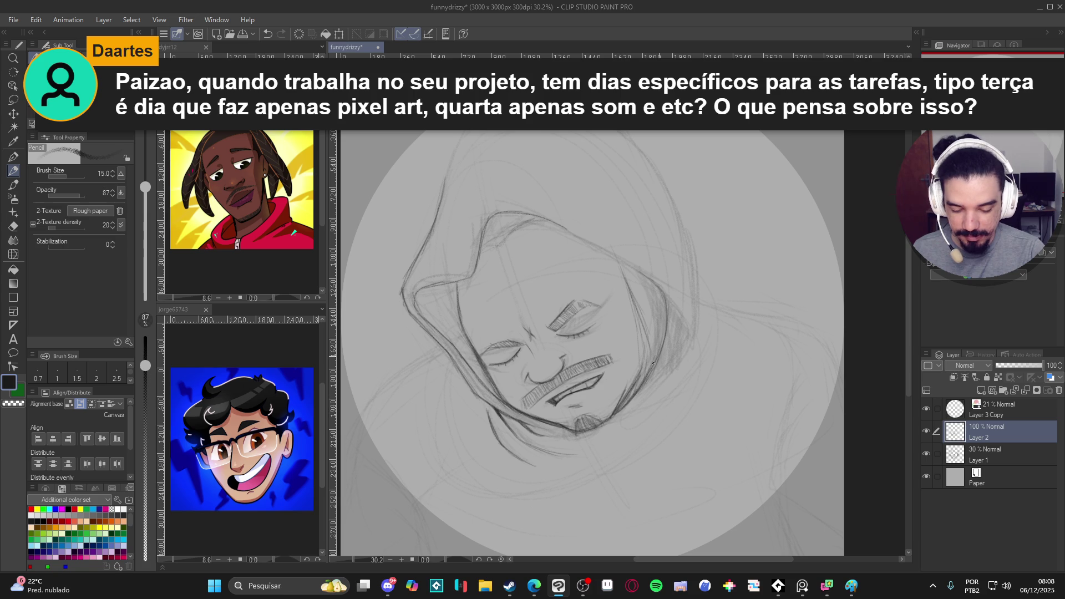
# Step: Darken the right jaw and cheek line and the right hood outline
pyautogui.moveTo(668, 336)
pyautogui.mouseDown()
pyautogui.moveTo(666, 294)
pyautogui.moveTo(648, 377)
pyautogui.mouseUp()
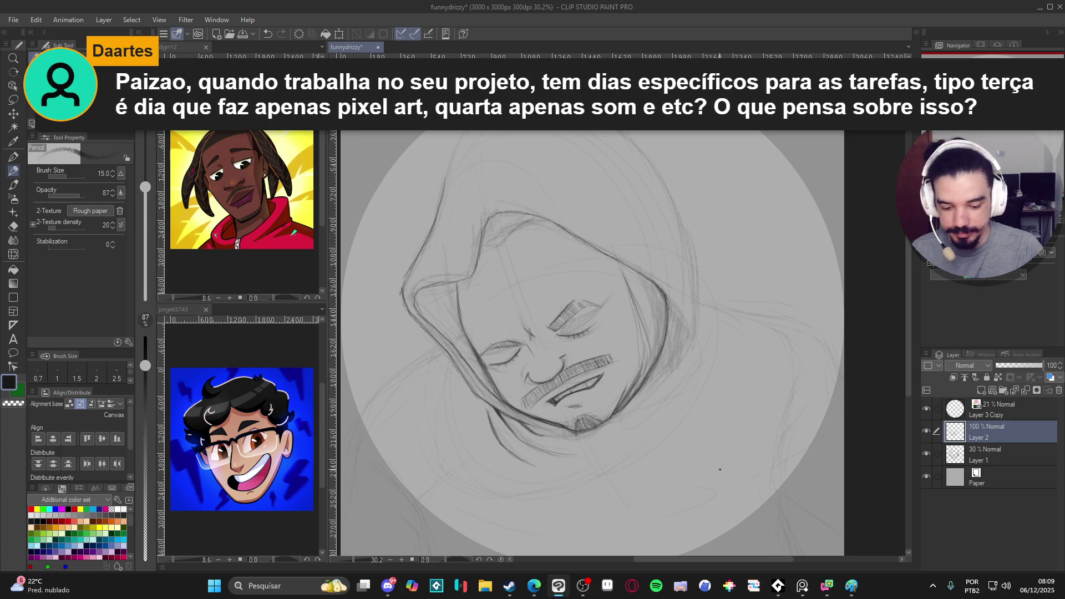
pyautogui.hscroll(1, 710, 463)
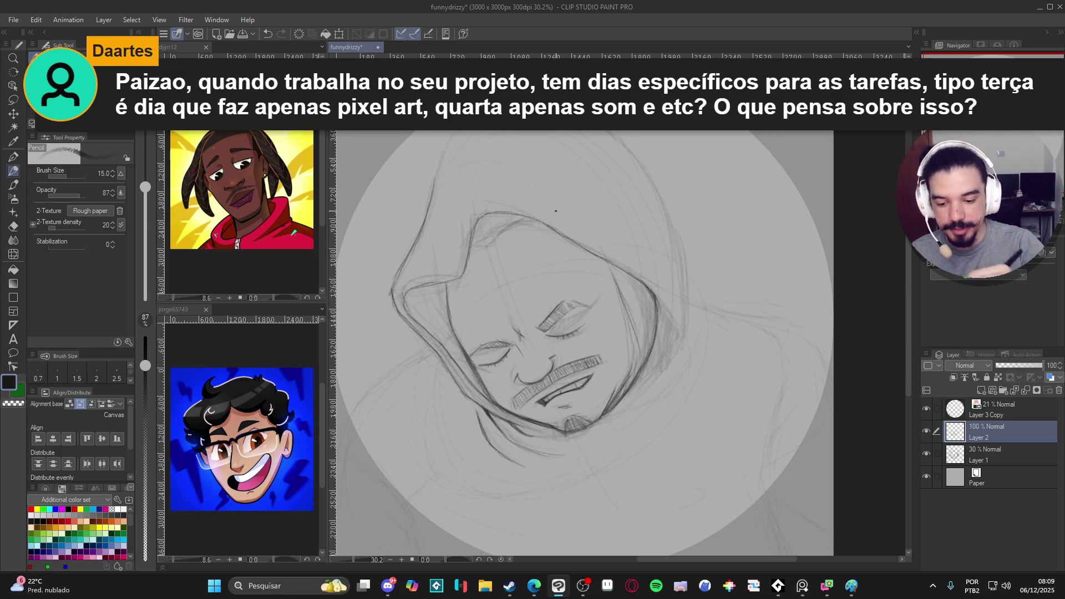
pyautogui.moveTo(635, 262)
pyautogui.mouseDown()
pyautogui.moveTo(665, 283)
pyautogui.moveTo(671, 305)
pyautogui.mouseUp()
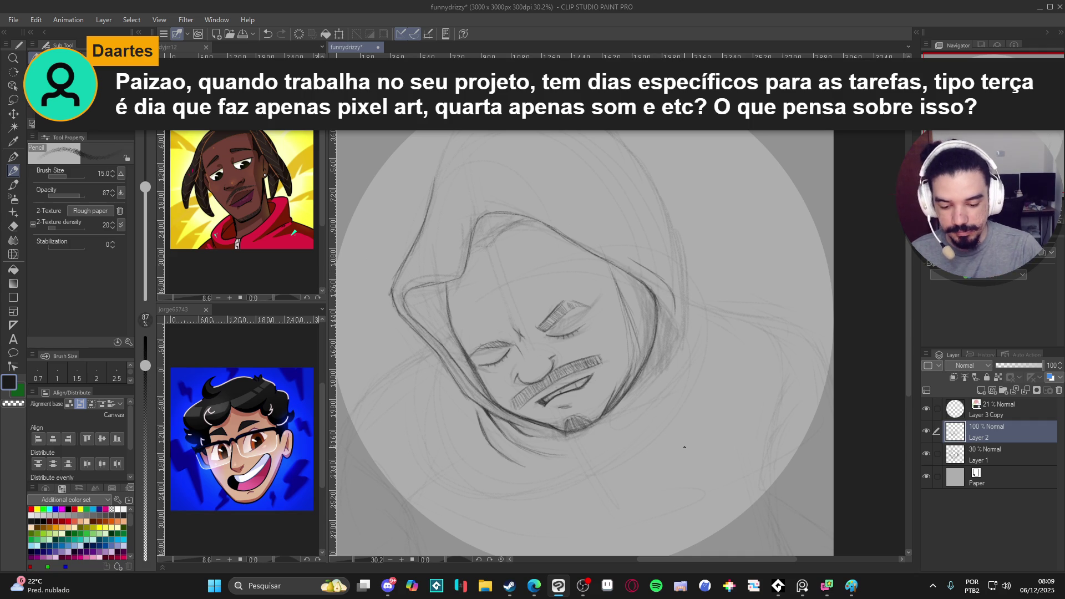
pyautogui.hscroll(1, 684, 444)
pyautogui.scroll(-1, 687, 440)
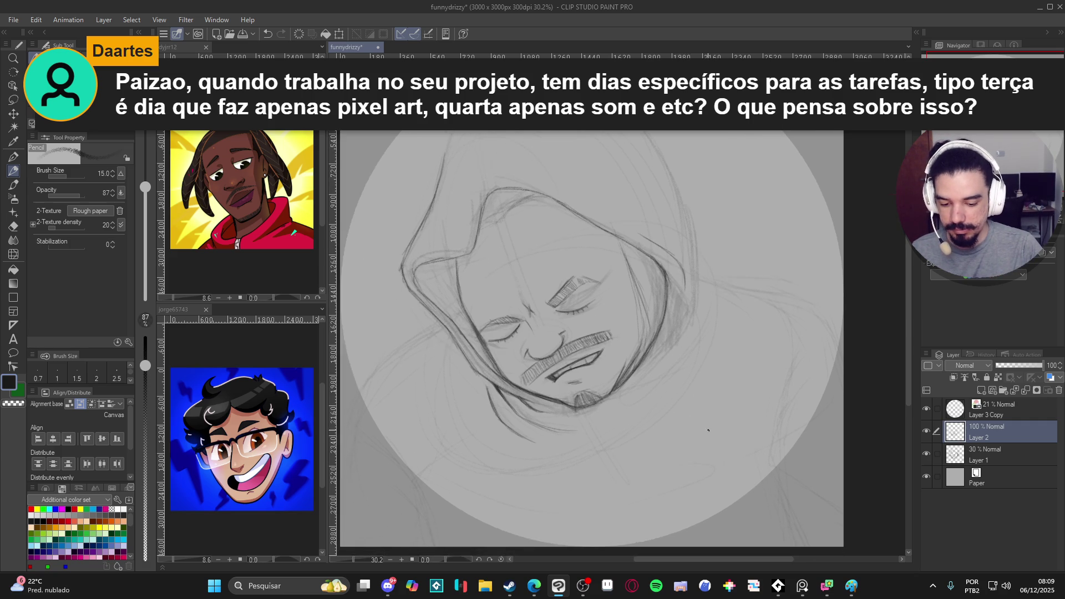
pyautogui.hscroll(-1, 704, 444)
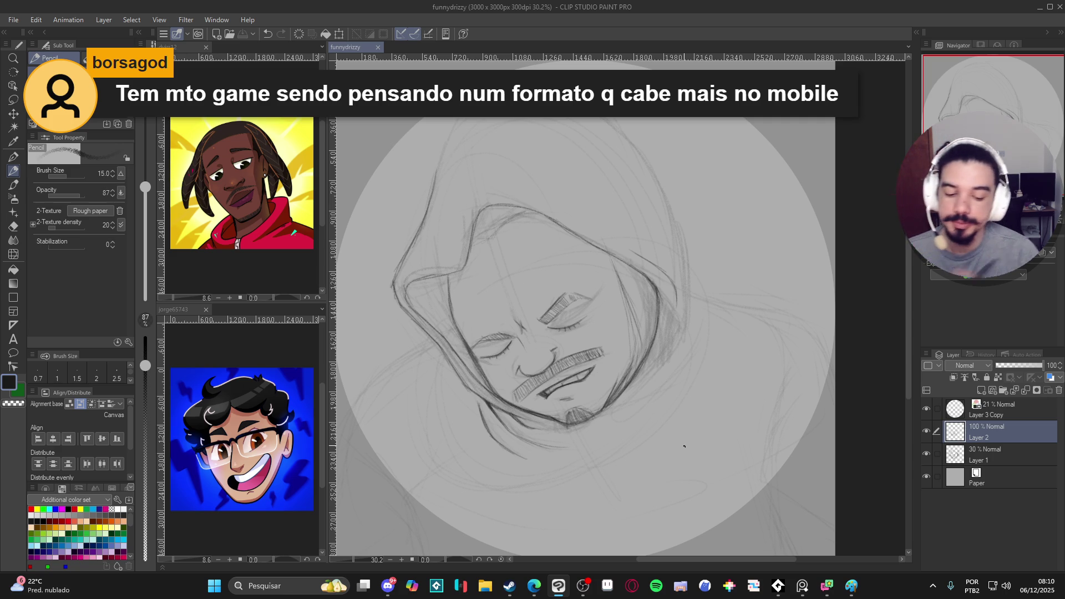
# Step: Trace darker strokes along the hood's right and lower-right edge
pyautogui.moveTo(674, 289); pyautogui.dragTo(677, 308)
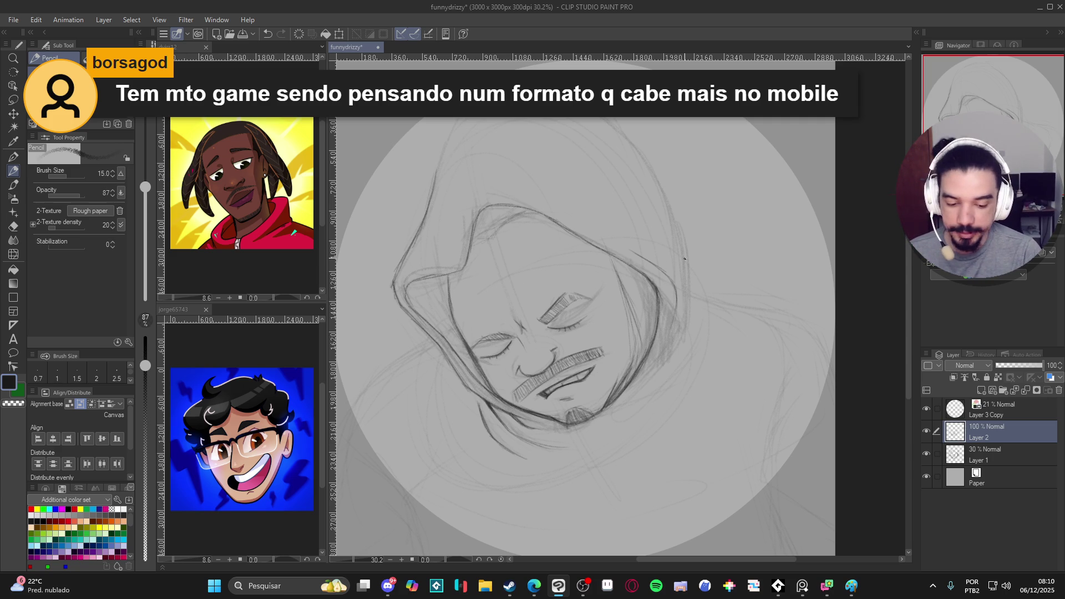
pyautogui.moveTo(679, 263)
pyautogui.mouseDown()
pyautogui.moveTo(691, 300)
pyautogui.moveTo(681, 346)
pyautogui.moveTo(624, 398)
pyautogui.mouseUp()
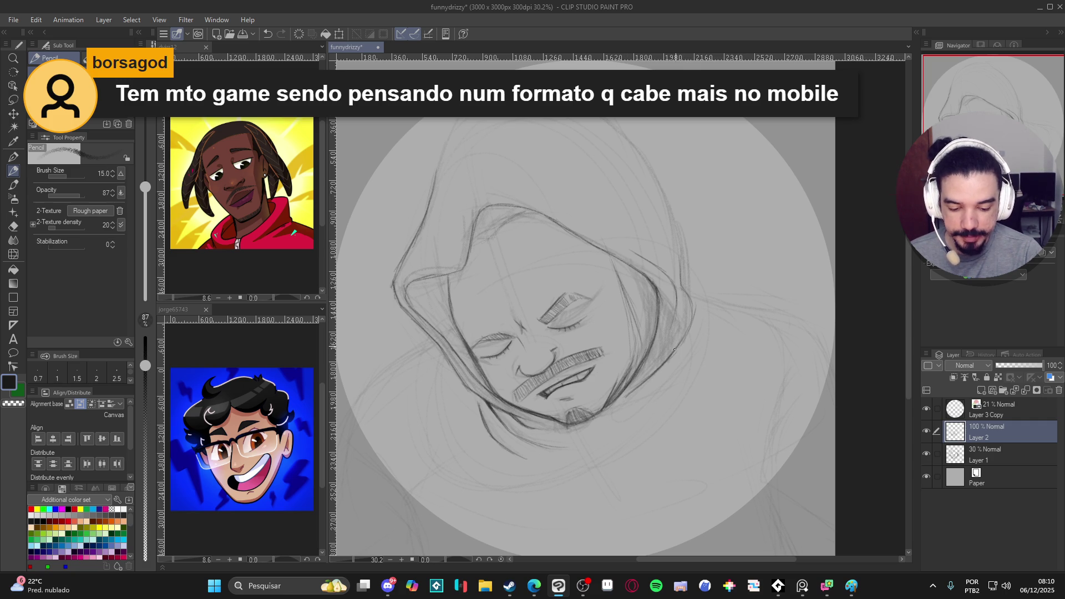
pyautogui.moveTo(686, 294); pyautogui.dragTo(694, 309)
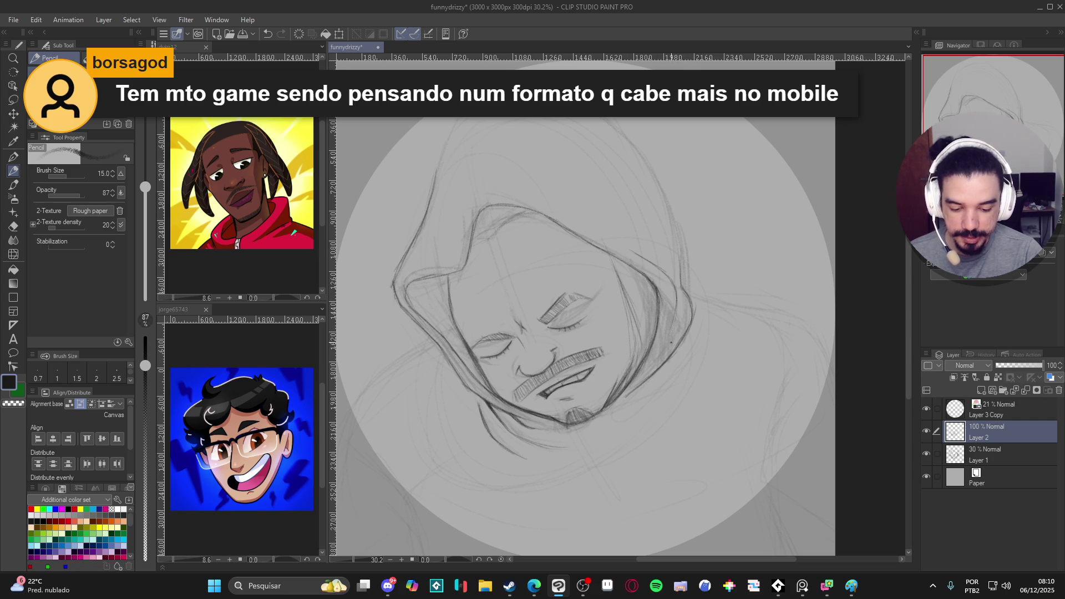
pyautogui.moveTo(691, 325)
pyautogui.mouseDown()
pyautogui.moveTo(654, 381)
pyautogui.moveTo(629, 394)
pyautogui.mouseUp()
pyautogui.moveTo(689, 299); pyautogui.dragTo(691, 338)
pyautogui.moveTo(661, 224); pyautogui.dragTo(684, 308)
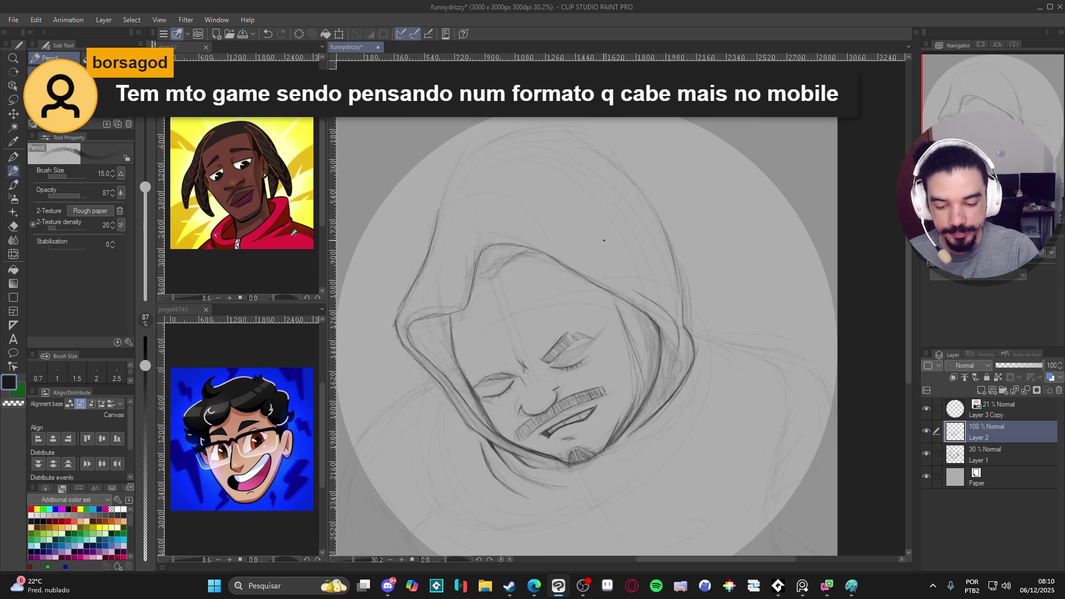
# Step: Redraw the hood's upper-left outline and darken it across the top to the right side
pyautogui.moveTo(442, 207)
pyautogui.mouseDown()
pyautogui.moveTo(470, 171)
pyautogui.moveTo(525, 143)
pyautogui.mouseUp()
pyautogui.moveTo(468, 175)
pyautogui.mouseDown()
pyautogui.moveTo(441, 215)
pyautogui.moveTo(554, 136)
pyautogui.moveTo(590, 138)
pyautogui.moveTo(664, 221)
pyautogui.moveTo(680, 266)
pyautogui.mouseUp()
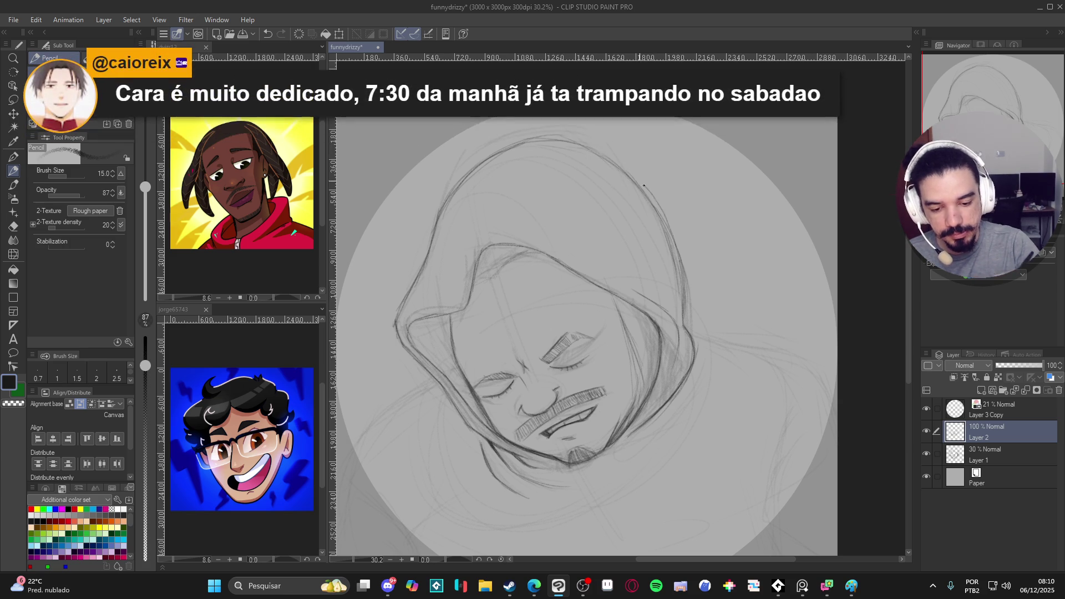
pyautogui.moveTo(686, 304)
pyautogui.mouseDown()
pyautogui.moveTo(672, 245)
pyautogui.moveTo(555, 143)
pyautogui.moveTo(525, 140)
pyautogui.mouseUp()
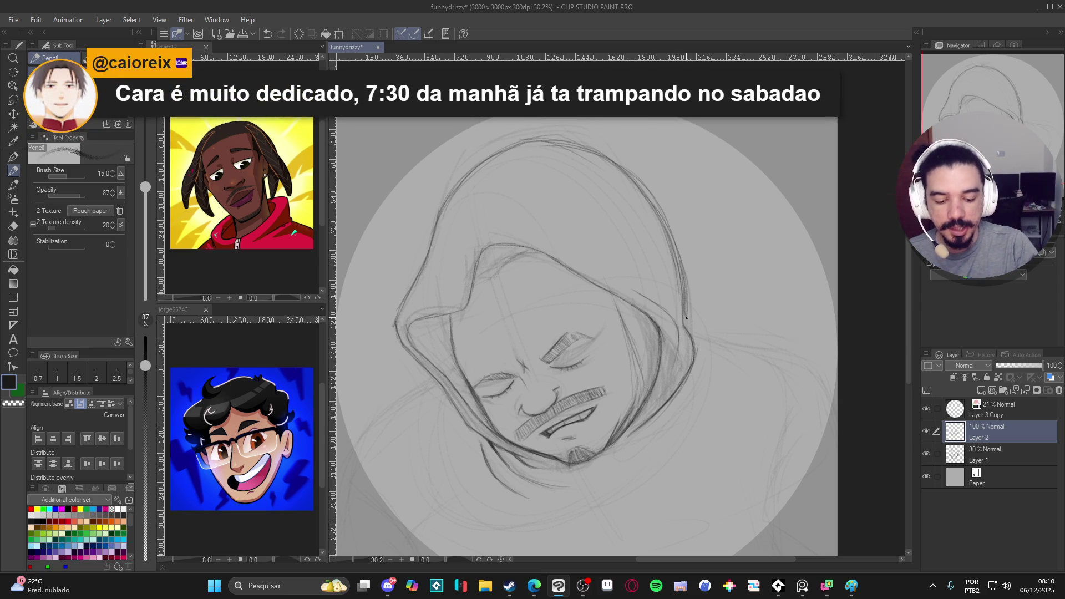
pyautogui.moveTo(690, 422); pyautogui.dragTo(702, 369)
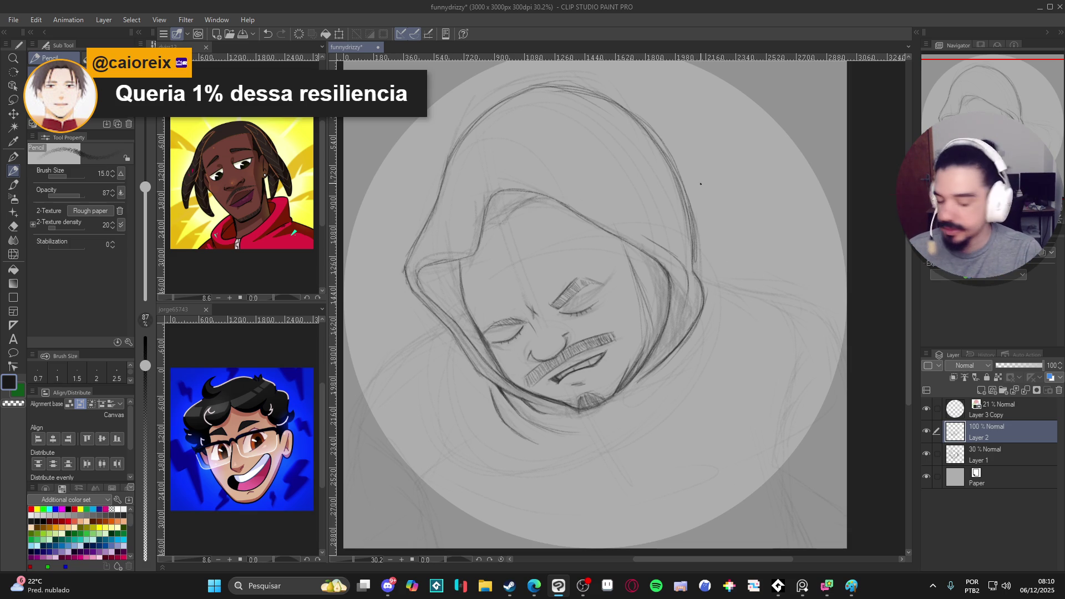
pyautogui.moveTo(713, 270); pyautogui.dragTo(711, 258)
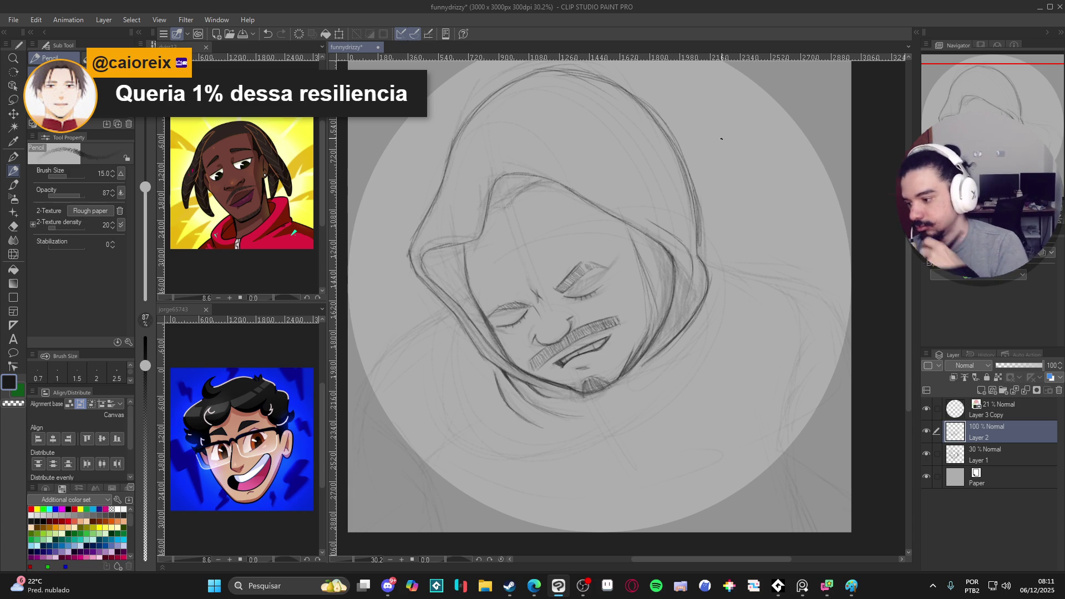
# Step: Lasso-select the face area, apply a free transform, and deselect
pyautogui.click(13, 100)
pyautogui.moveTo(624, 253)
pyautogui.mouseDown()
pyautogui.moveTo(626, 286)
pyautogui.moveTo(580, 314)
pyautogui.moveTo(624, 316)
pyautogui.moveTo(623, 326)
pyautogui.moveTo(534, 372)
pyautogui.moveTo(491, 316)
pyautogui.moveTo(506, 268)
pyautogui.moveTo(620, 229)
pyautogui.moveTo(626, 258)
pyautogui.moveTo(603, 268)
pyautogui.mouseUp()
pyautogui.hotkey('ctrl', 't')
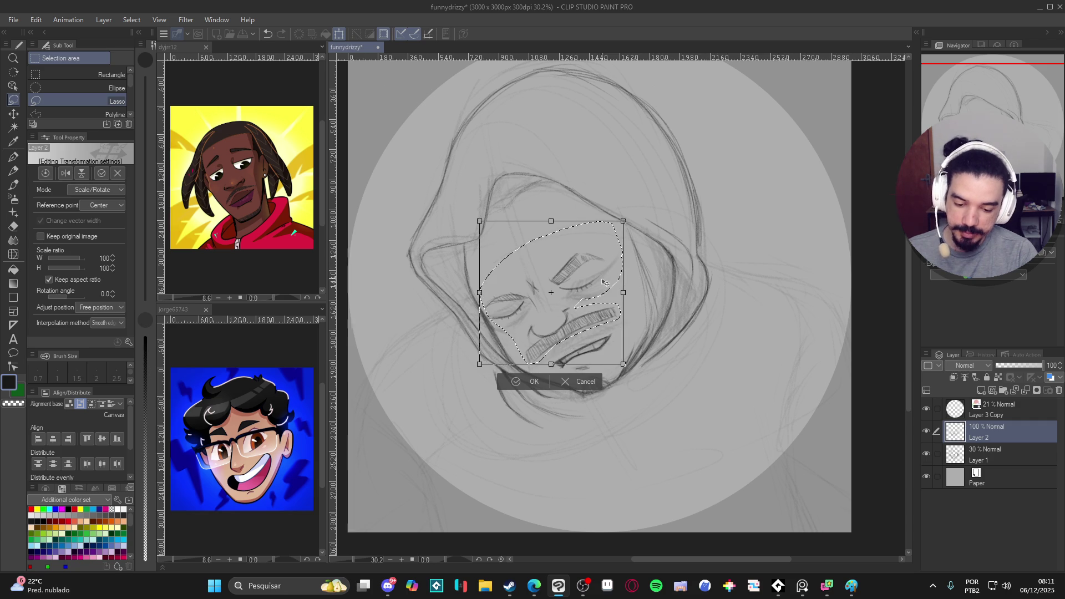
pyautogui.press('Return')
pyautogui.hotkey('ctrl', 'd')
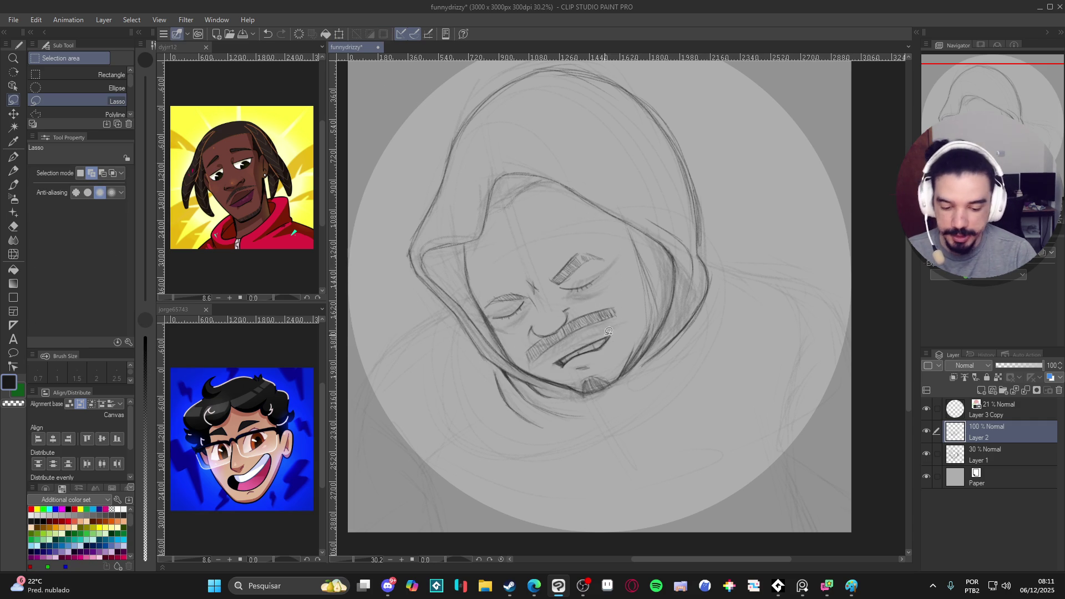
# Step: Lasso the mouth, rotate it slightly with free transform, and deselect
pyautogui.moveTo(558, 358)
pyautogui.mouseDown()
pyautogui.moveTo(558, 371)
pyautogui.moveTo(604, 365)
pyautogui.moveTo(621, 326)
pyautogui.mouseUp()
pyautogui.hotkey('ctrl', 't')
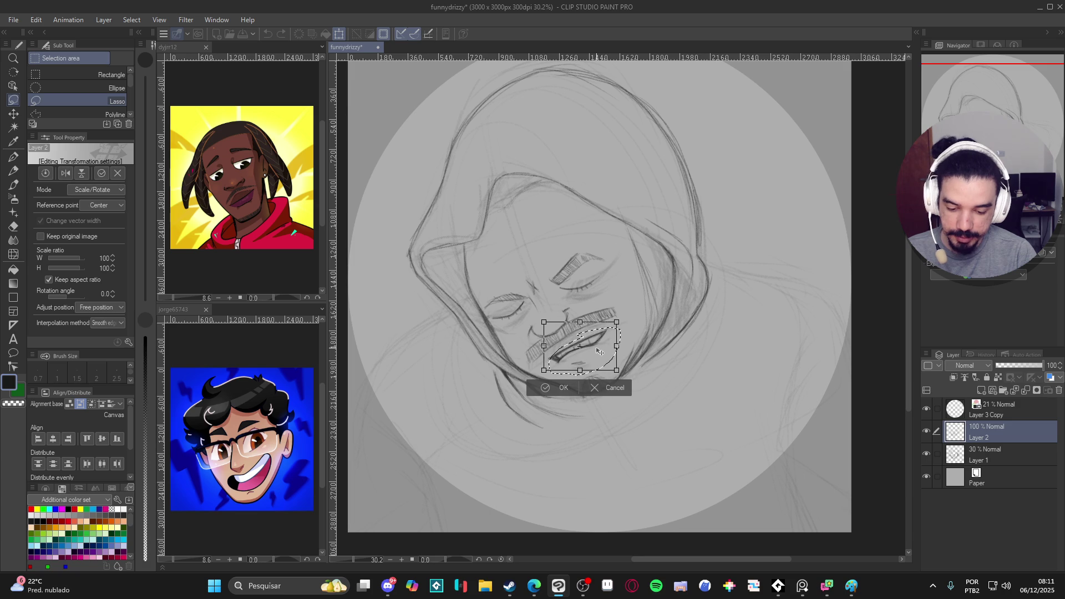
pyautogui.moveTo(602, 369); pyautogui.dragTo(608, 372)
pyautogui.press('Return')
pyautogui.hotkey('ctrl', 'd')
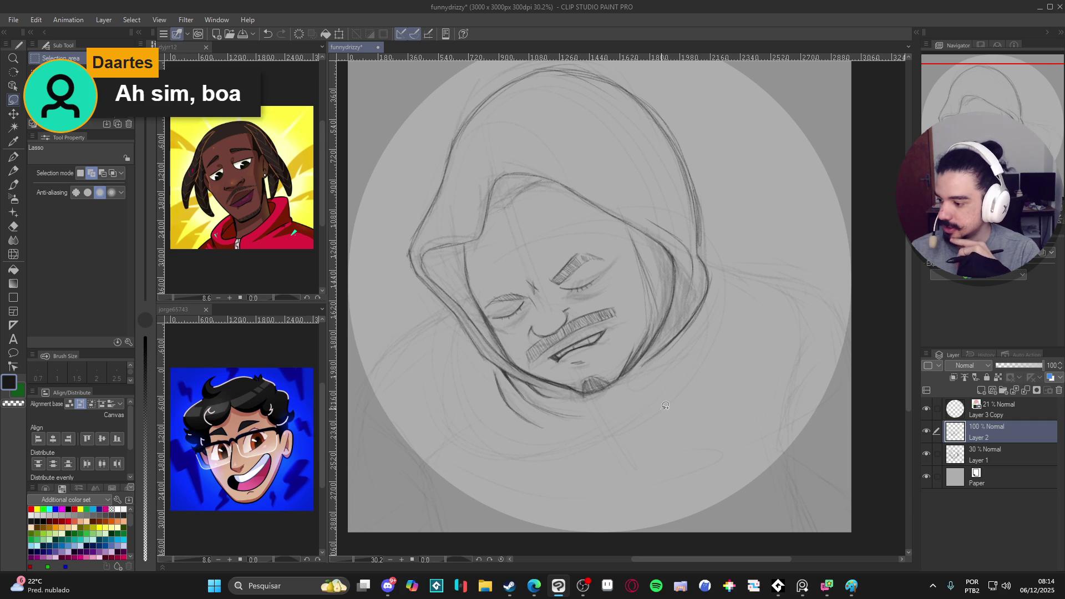
pyautogui.press('p')
pyautogui.moveTo(694, 253); pyautogui.dragTo(727, 171)
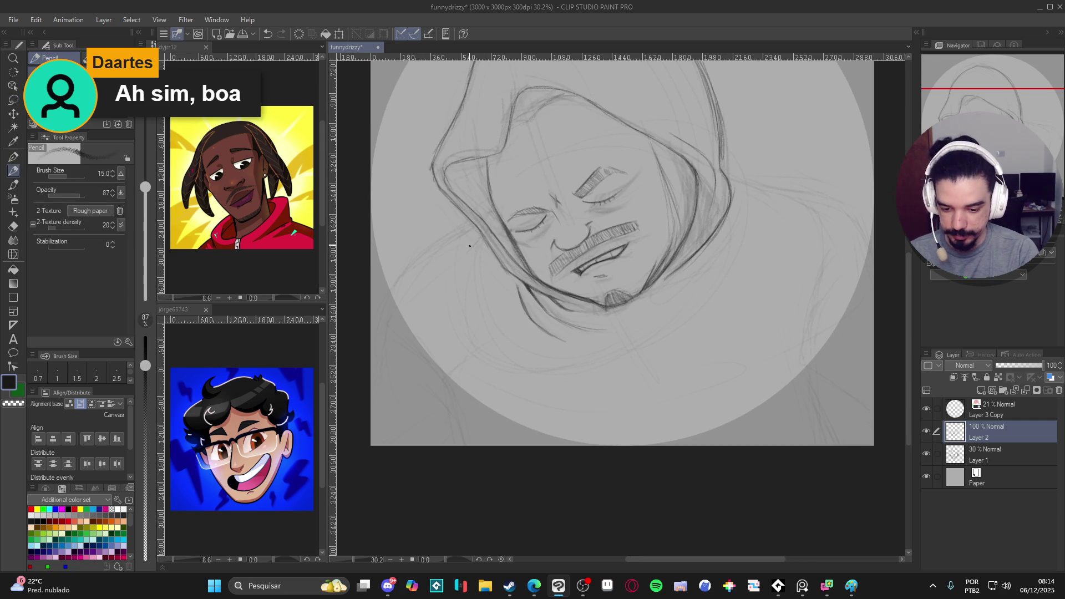
pyautogui.moveTo(478, 237); pyautogui.dragTo(404, 289)
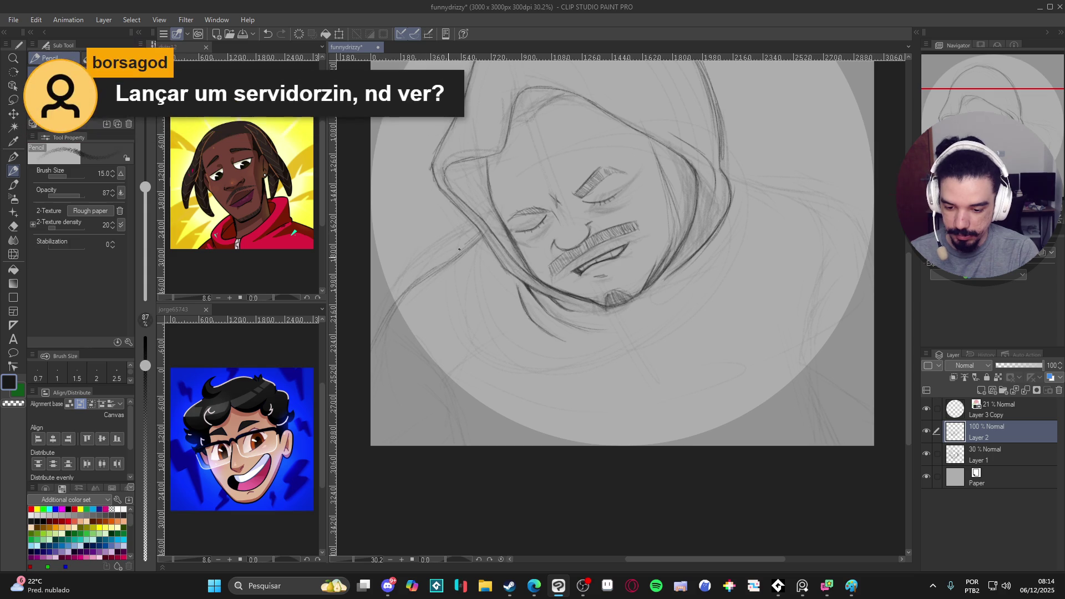
pyautogui.scroll(2, 735, 268)
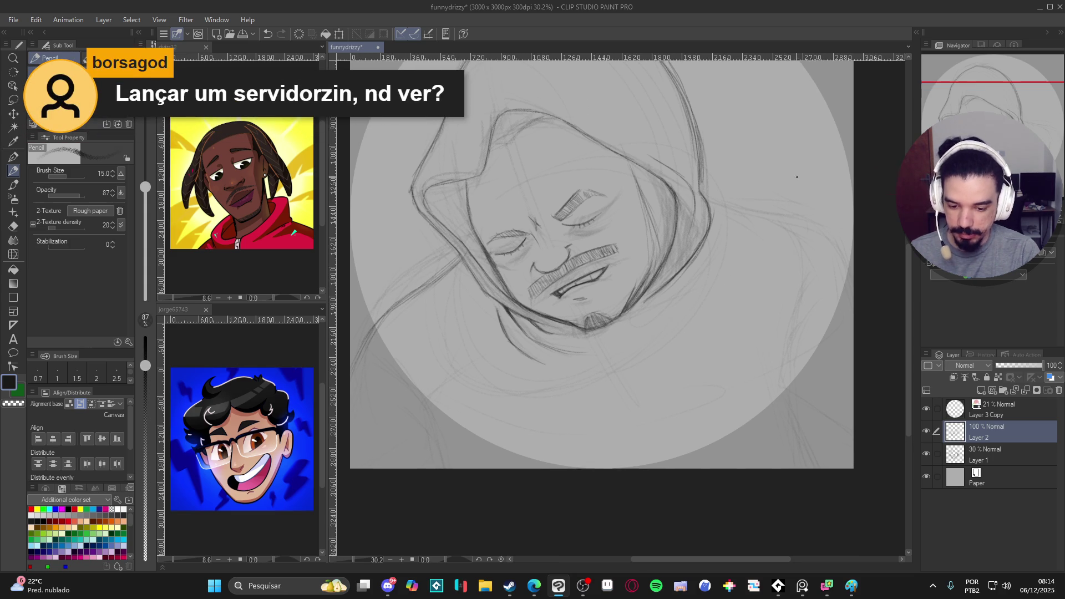
pyautogui.hscroll(1, 766, 203)
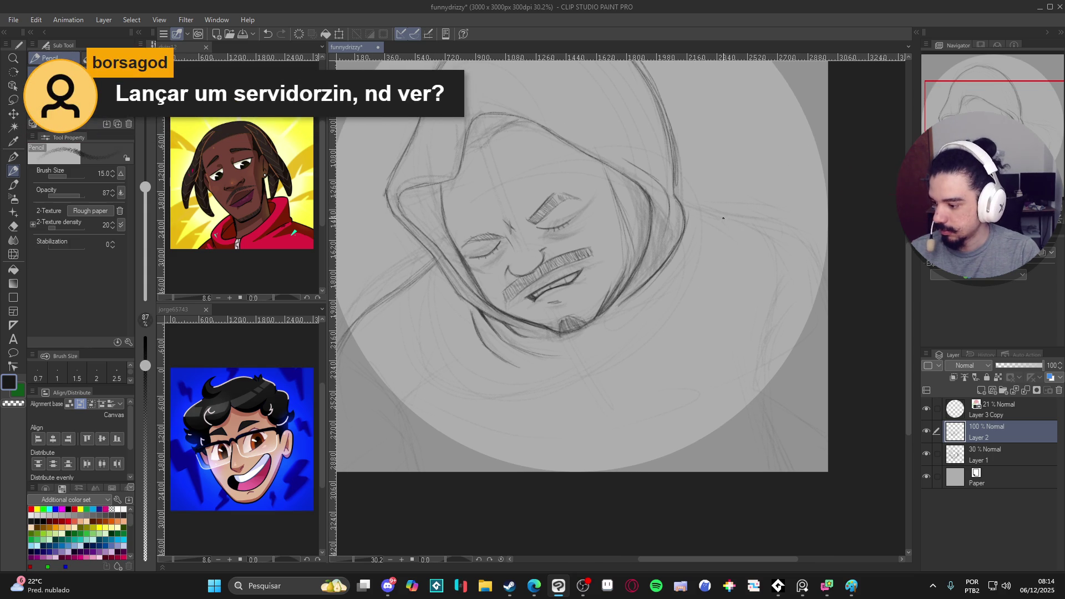
pyautogui.scroll(1, 710, 230)
pyautogui.hotkey('ctrl', 's')
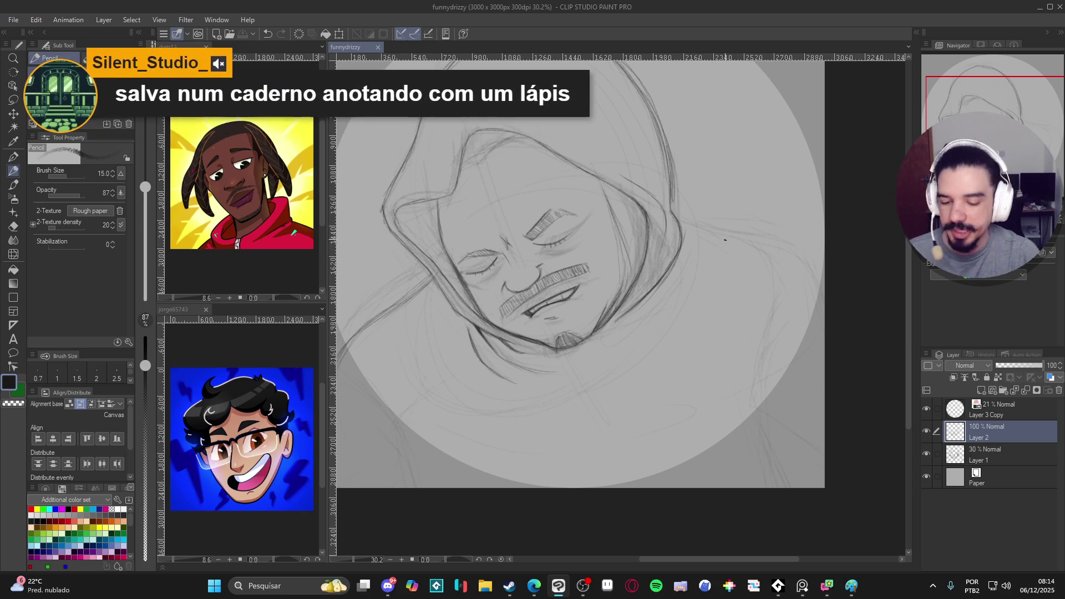
pyautogui.hscroll(-3, 610, 250)
pyautogui.press('e')
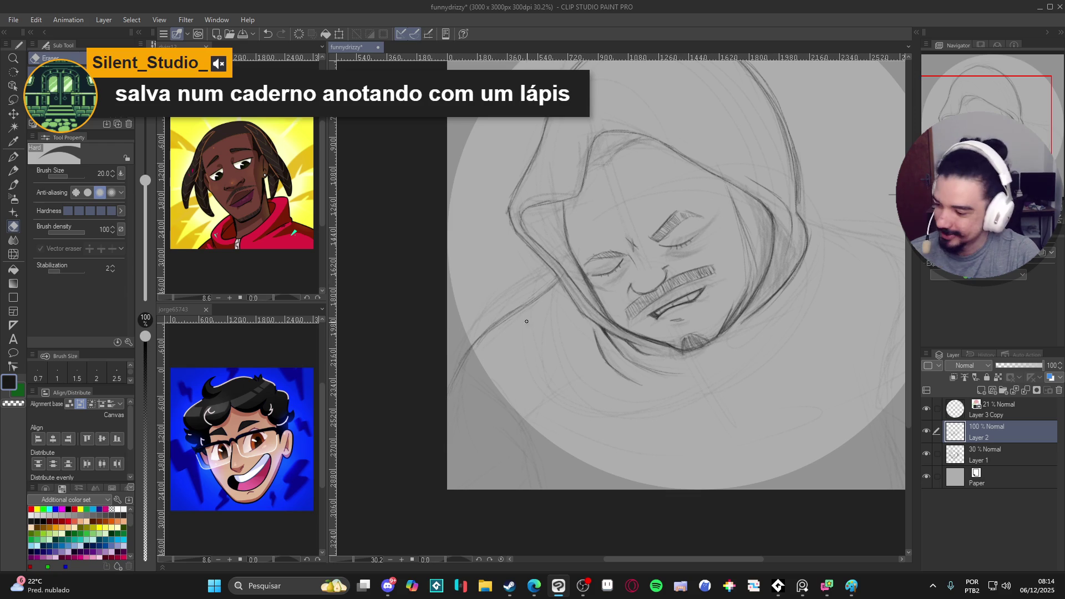
pyautogui.press('p')
pyautogui.hscroll(1, 551, 396)
pyautogui.scroll(-1, 552, 397)
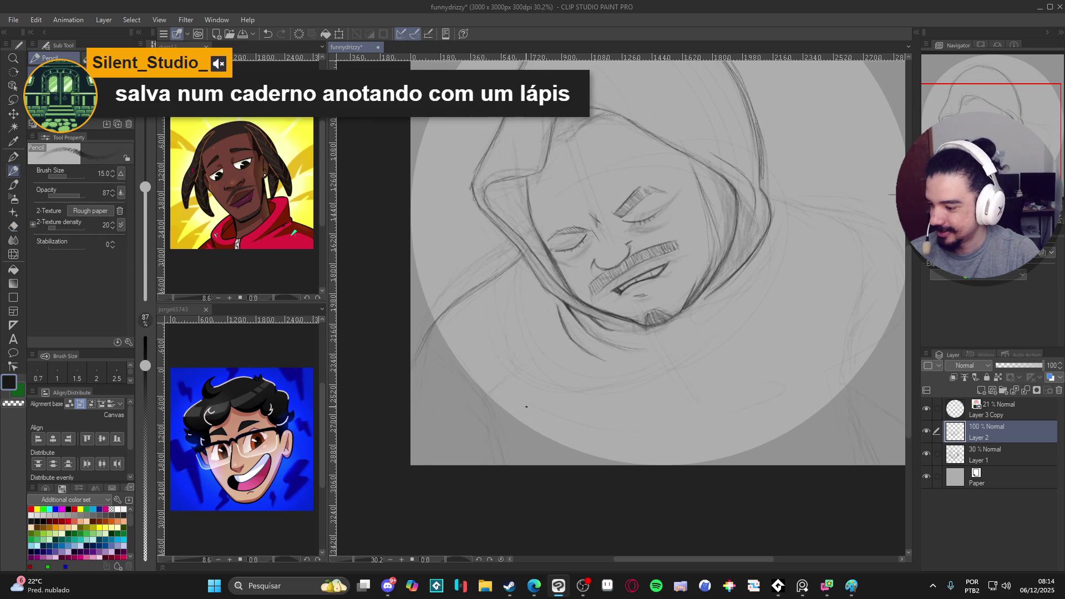
pyautogui.hotkey('ctrl', 's')
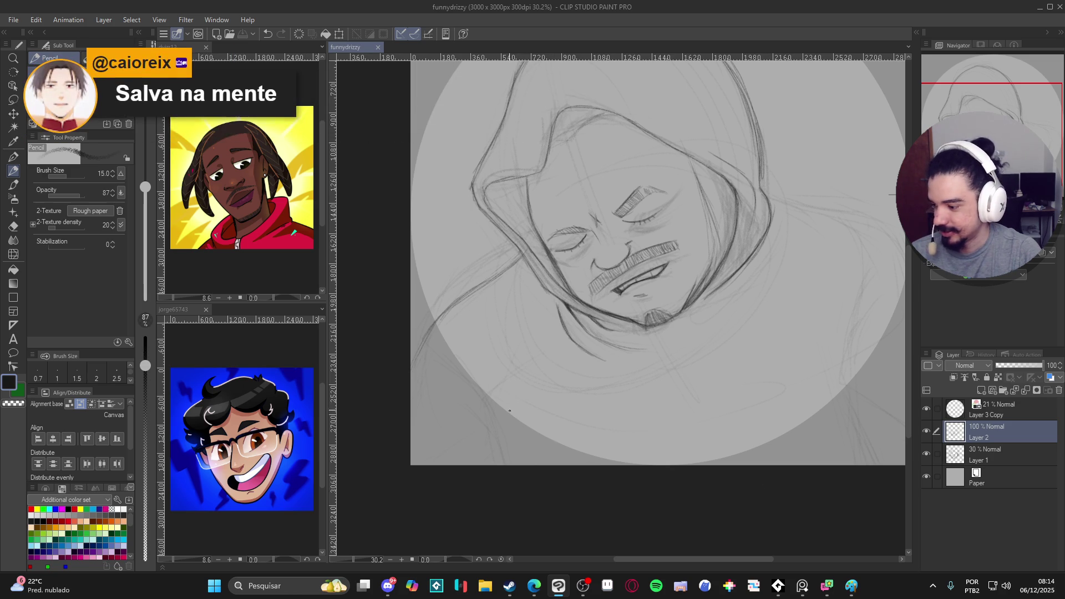
pyautogui.moveTo(517, 419); pyautogui.dragTo(520, 425)
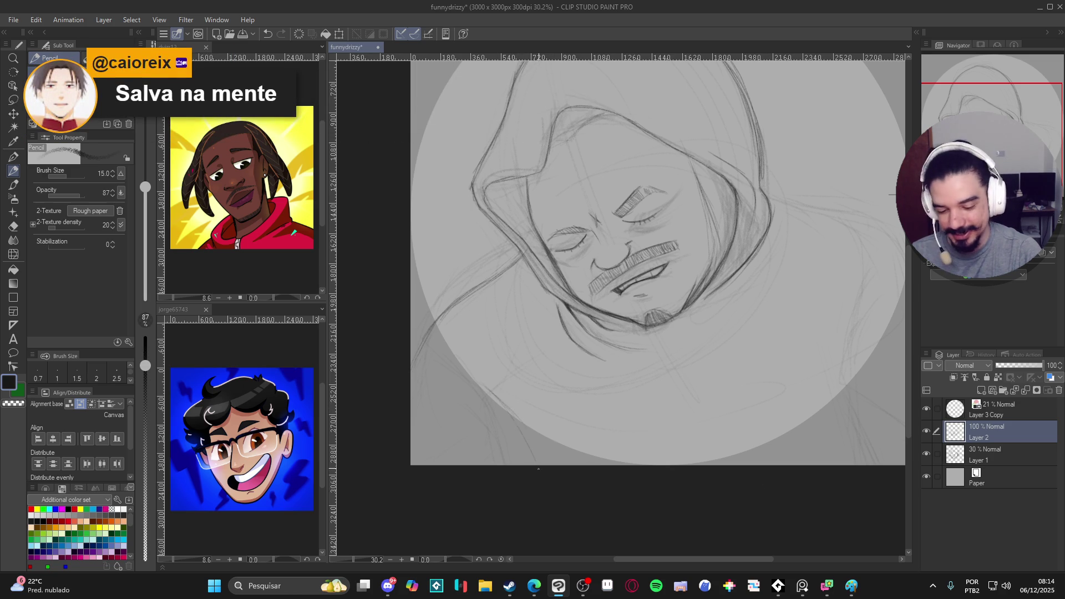
pyautogui.moveTo(515, 388); pyautogui.dragTo(480, 417)
pyautogui.moveTo(508, 378); pyautogui.dragTo(531, 407)
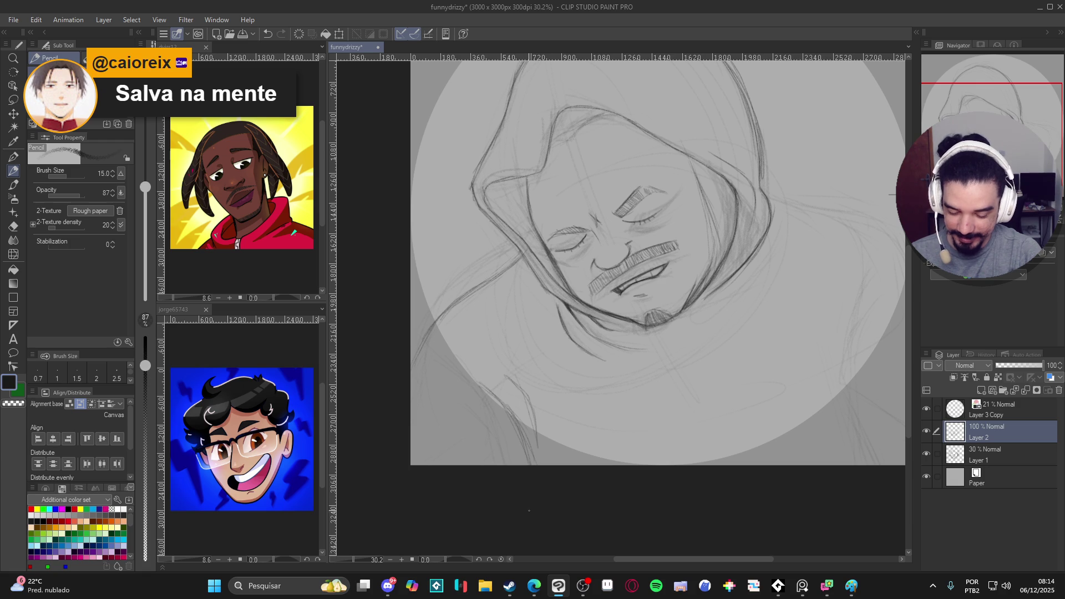
pyautogui.moveTo(813, 333); pyautogui.dragTo(813, 350)
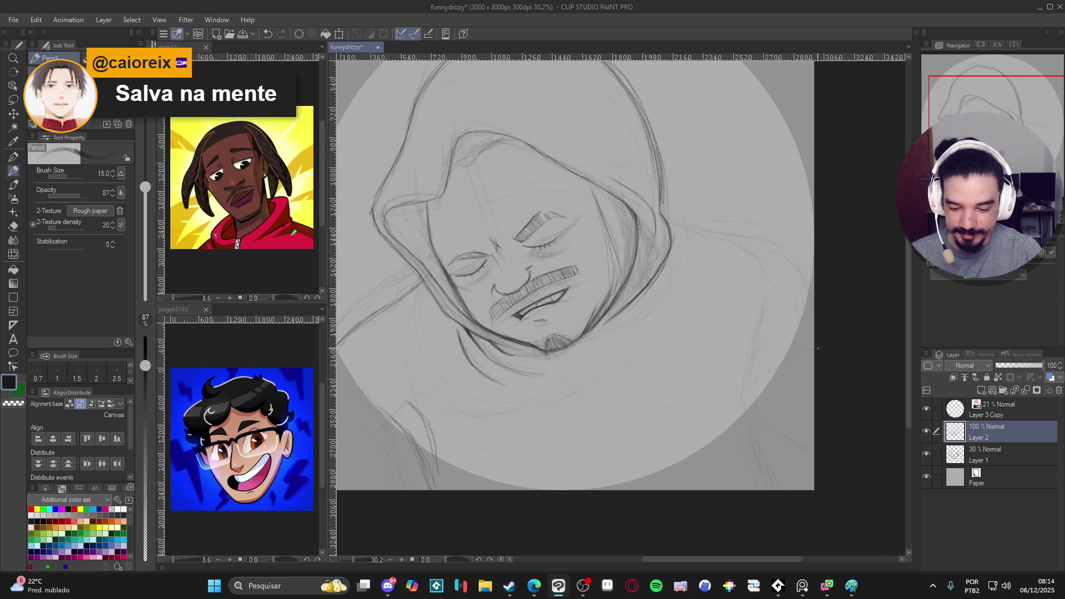
pyautogui.moveTo(714, 228); pyautogui.dragTo(724, 311)
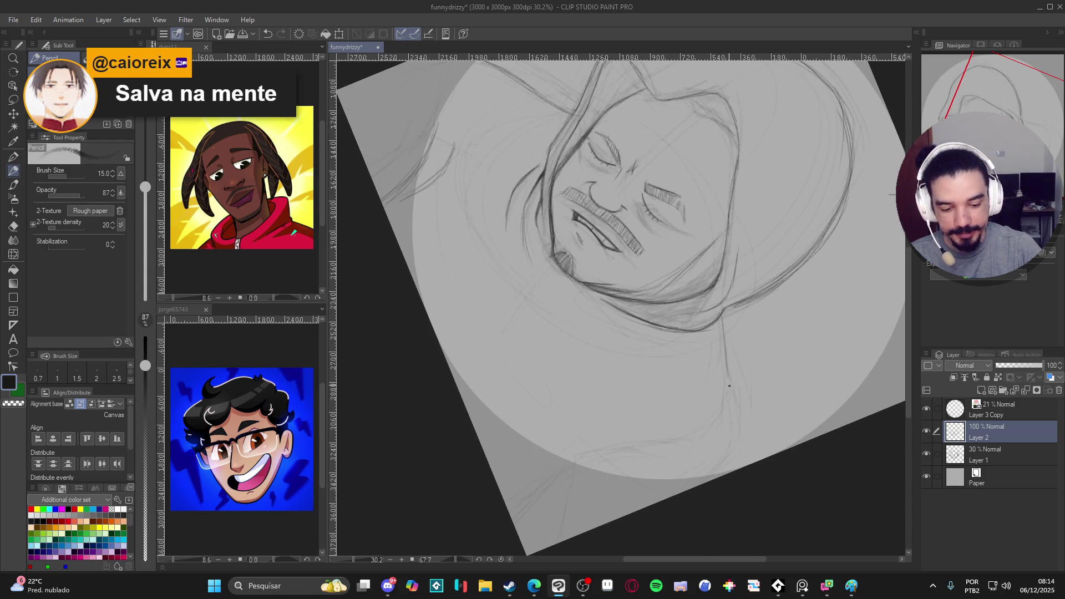
pyautogui.moveTo(717, 338)
pyautogui.mouseDown()
pyautogui.moveTo(741, 465)
pyautogui.moveTo(739, 415)
pyautogui.mouseUp()
pyautogui.moveTo(720, 347); pyautogui.dragTo(741, 468)
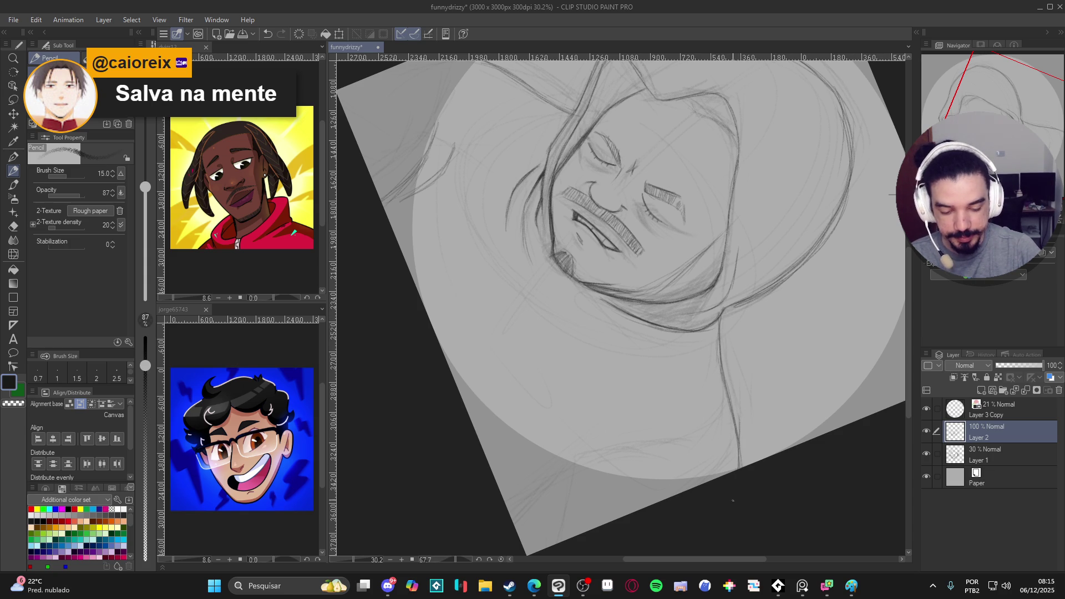
pyautogui.press('r')
pyautogui.moveTo(779, 433); pyautogui.dragTo(824, 422)
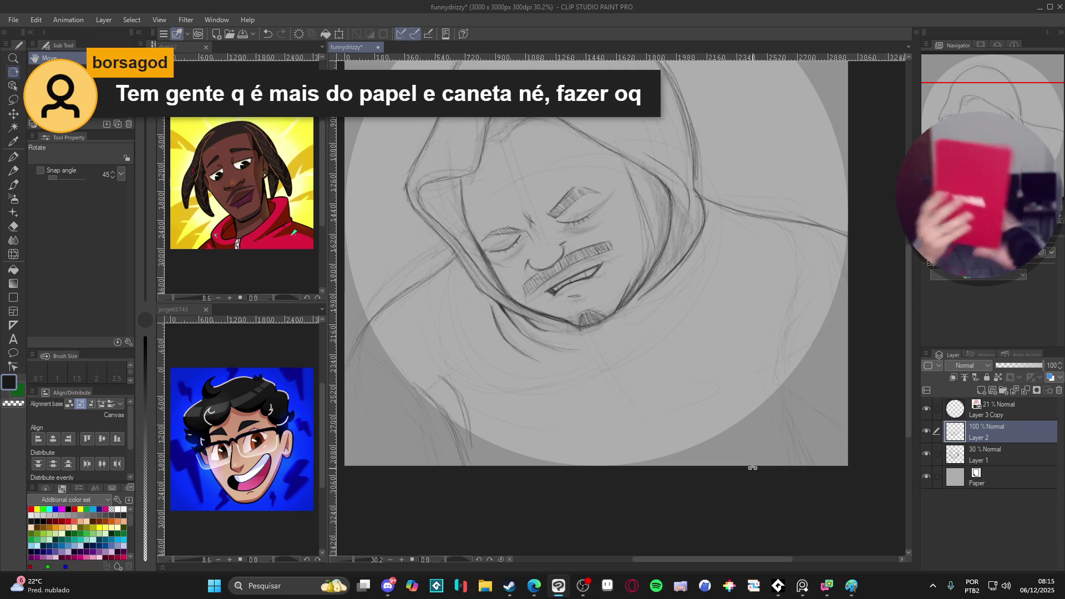
pyautogui.click(587, 585)
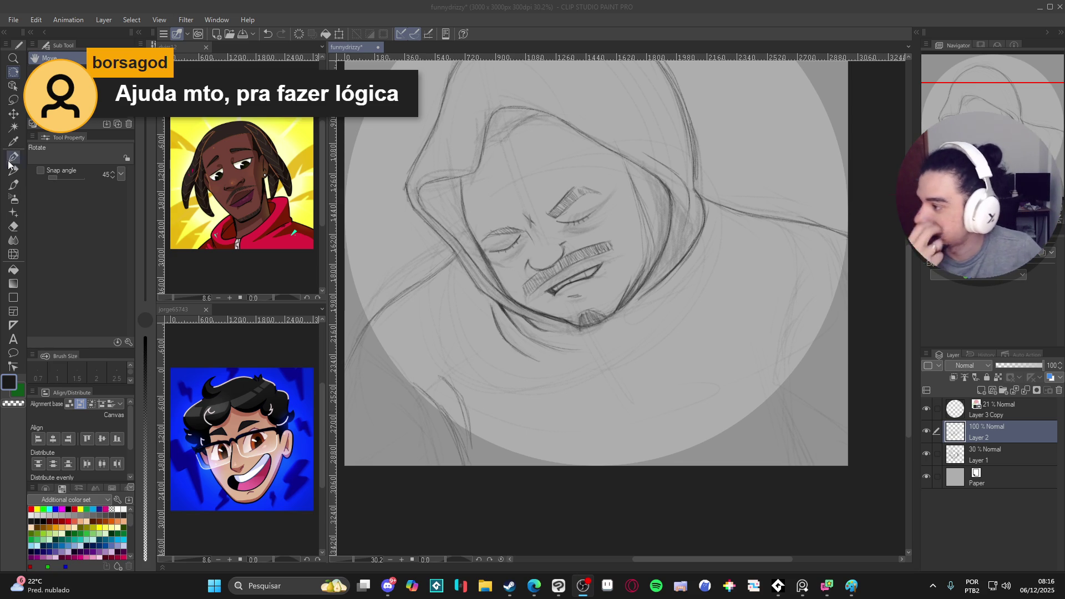
pyautogui.hotkey('alt', 'Tab')
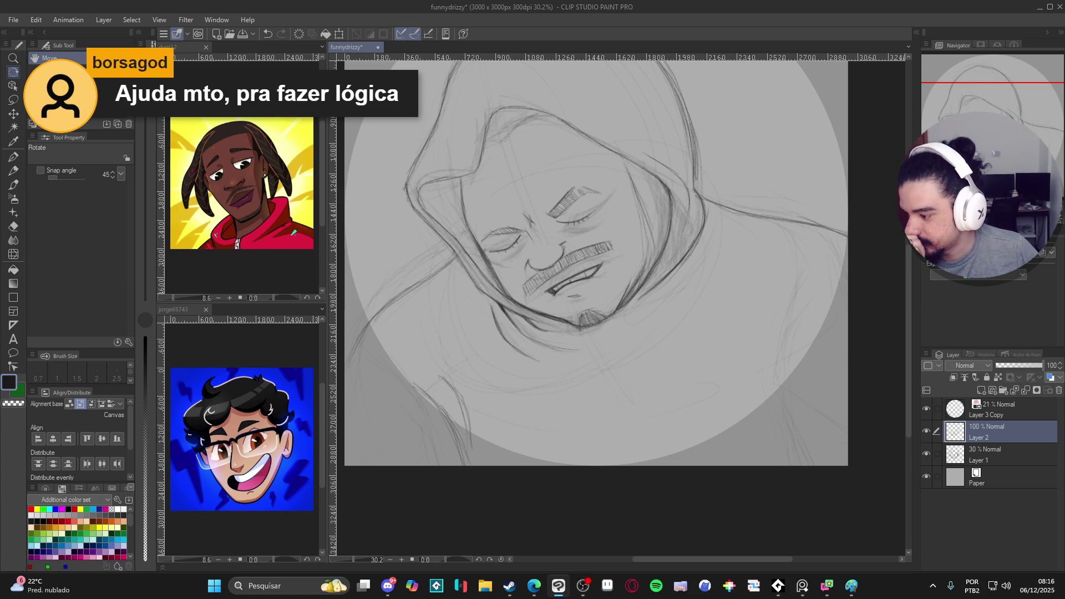
pyautogui.click(483, 586)
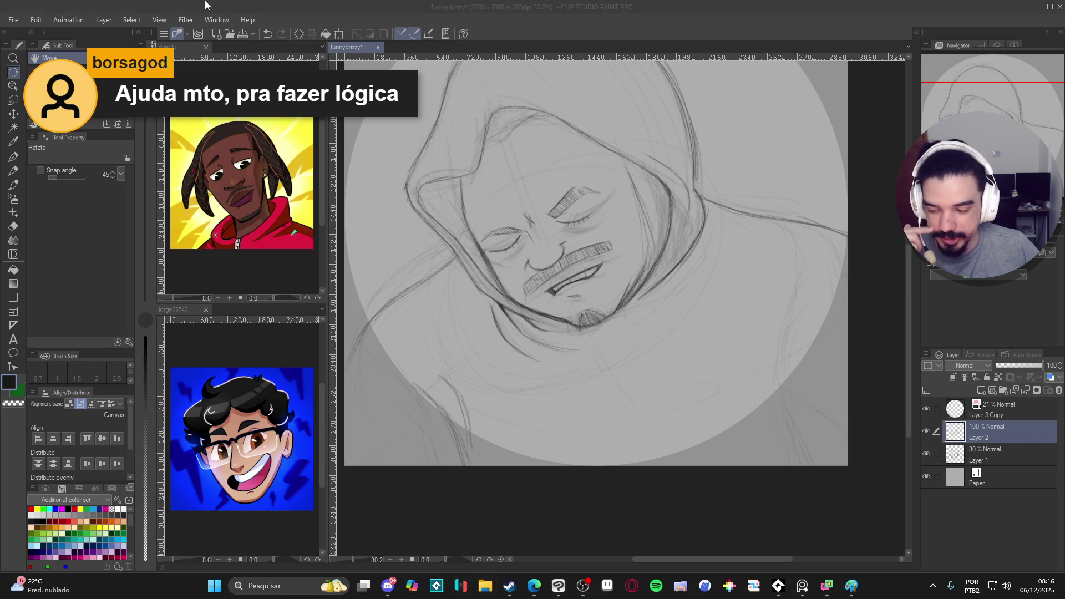
# Step: Browse the personal OneDrive folder in File Explorer, then minimize the window
pyautogui.scroll(-7, 14, 121)
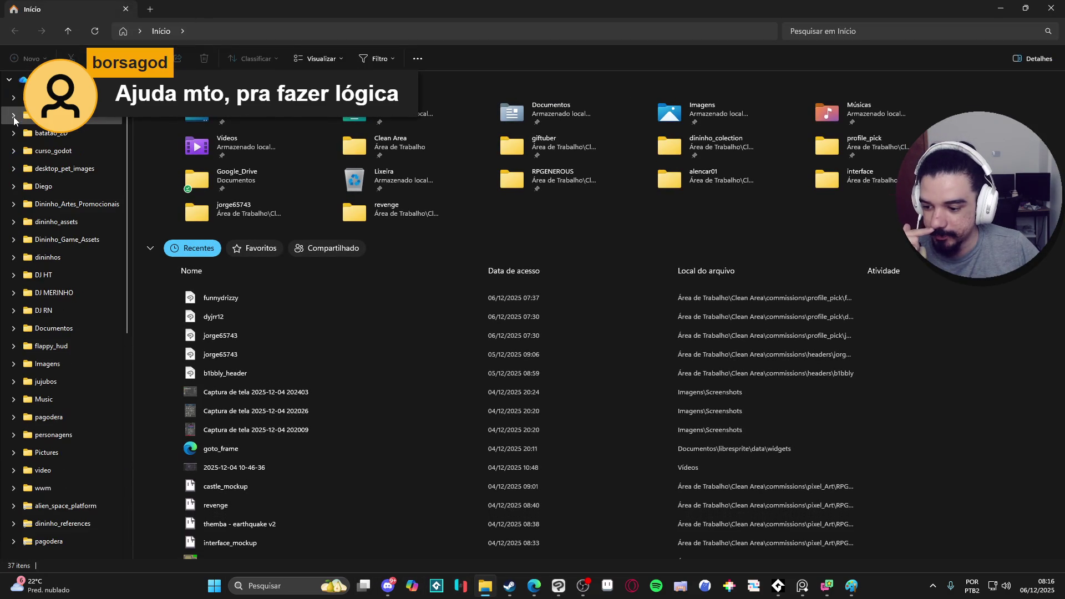
pyautogui.scroll(2, 33, 139)
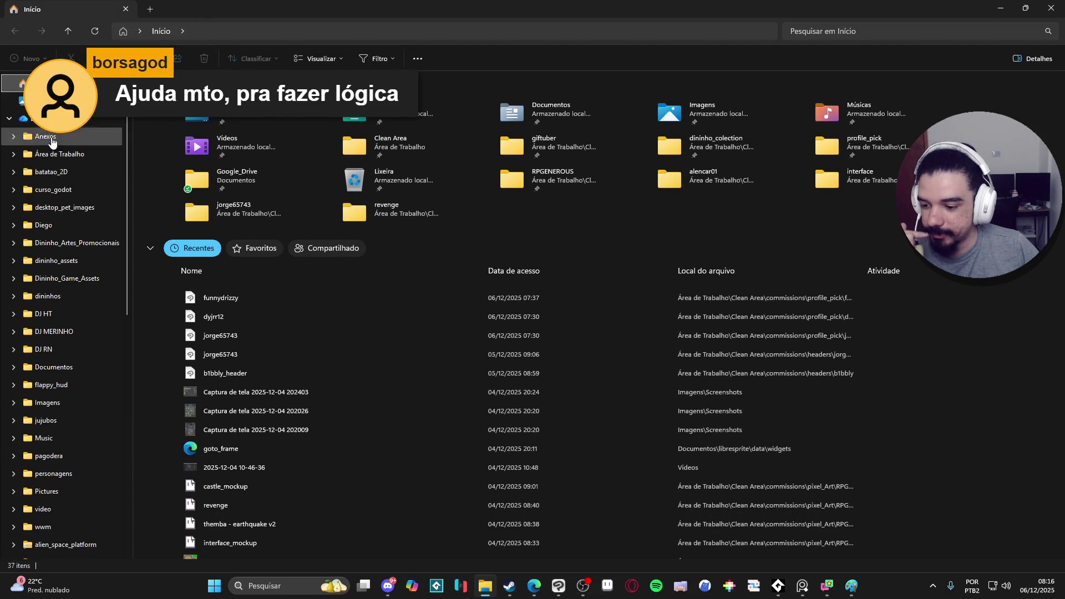
pyautogui.click(100, 118)
pyautogui.scroll(-1, 272, 166)
pyautogui.scroll(1, 265, 183)
pyautogui.scroll(-3, 269, 236)
pyautogui.scroll(4, 272, 236)
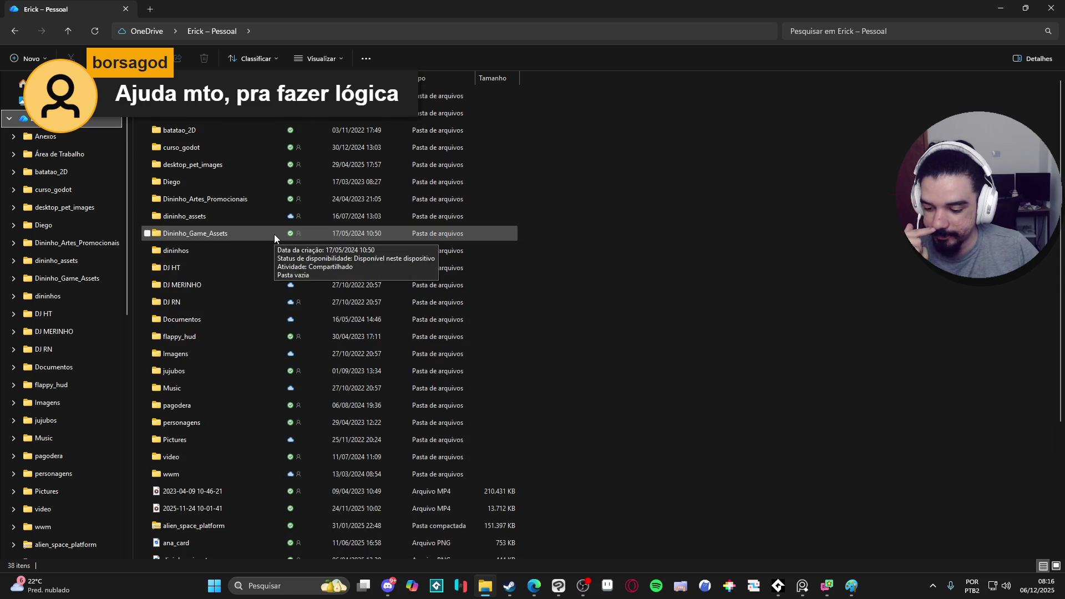
pyautogui.click(1000, 7)
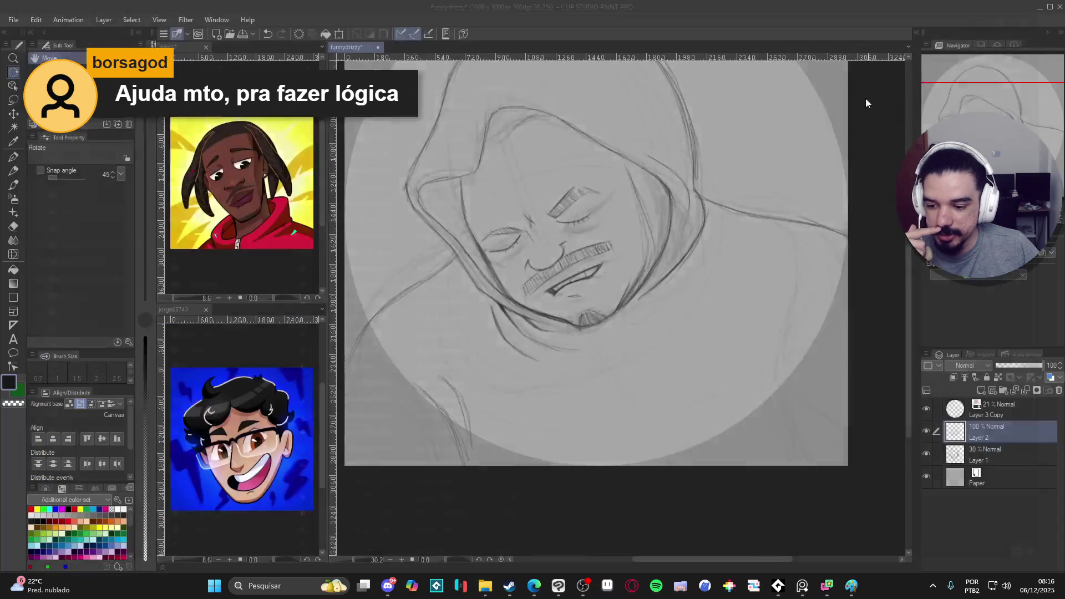
pyautogui.moveTo(610, 235); pyautogui.dragTo(613, 319)
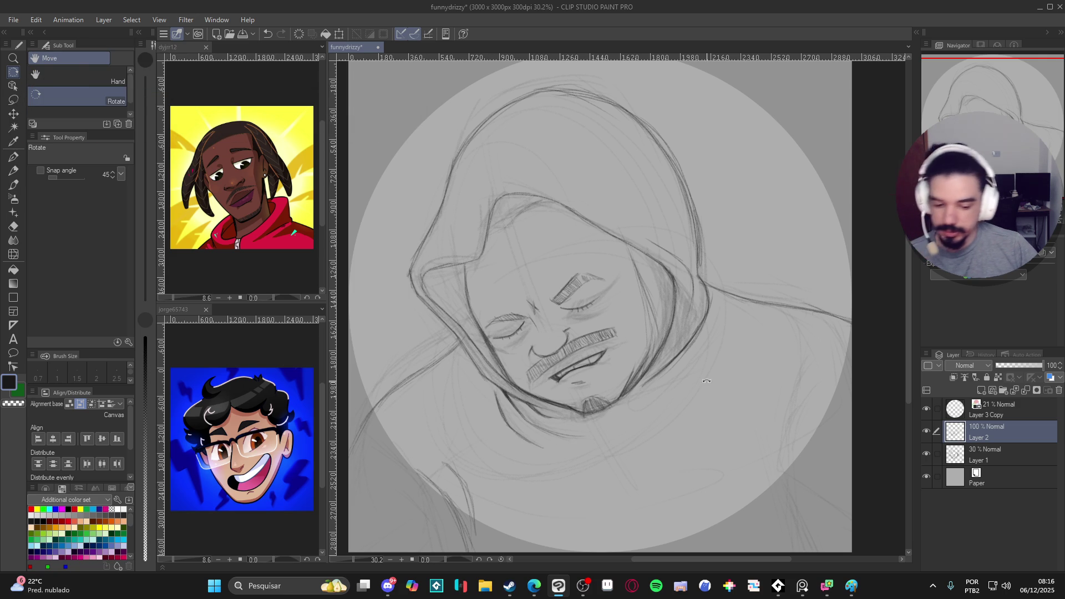
pyautogui.moveTo(592, 295); pyautogui.dragTo(602, 332)
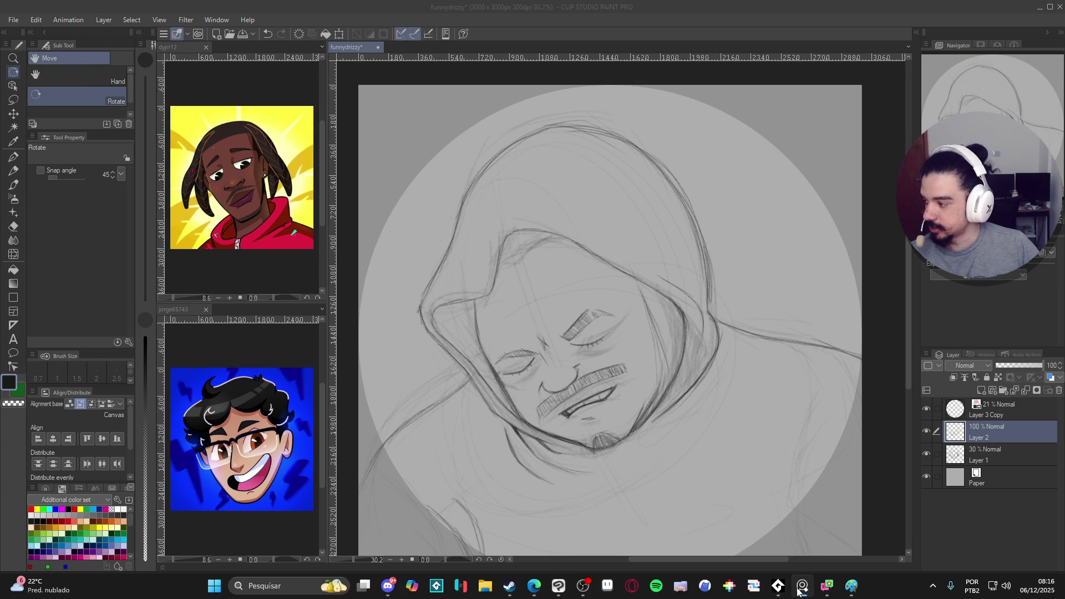
pyautogui.click(680, 200)
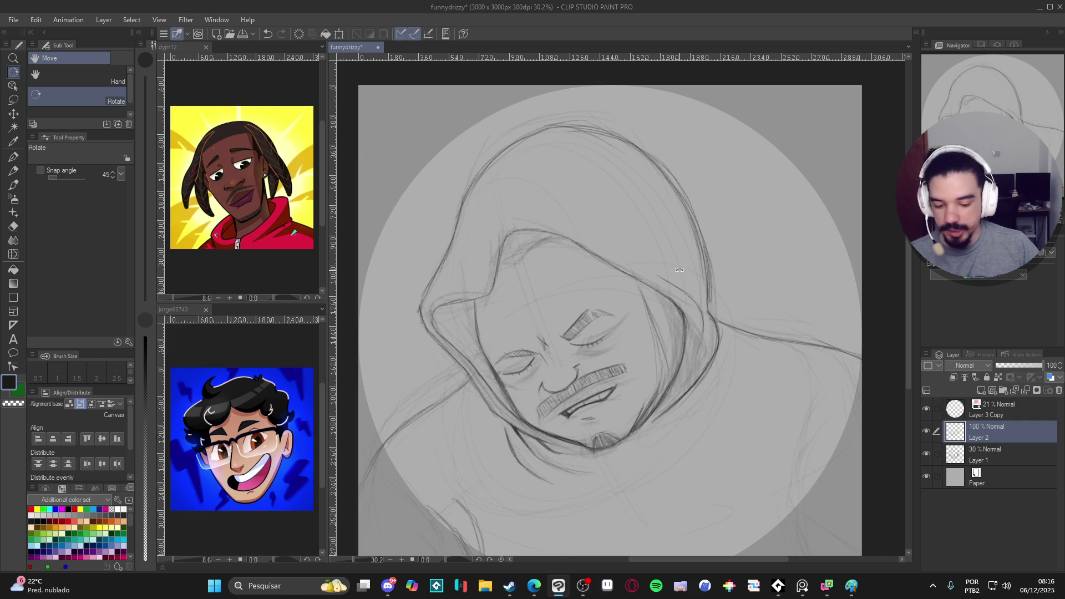
pyautogui.moveTo(679, 205); pyautogui.dragTo(698, 243)
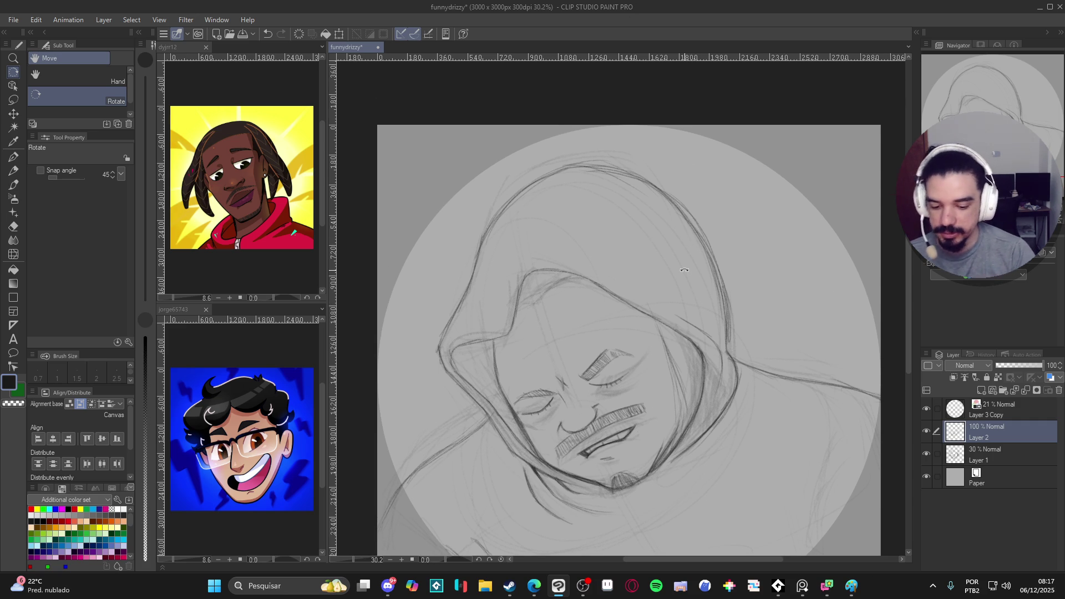
pyautogui.press('p')
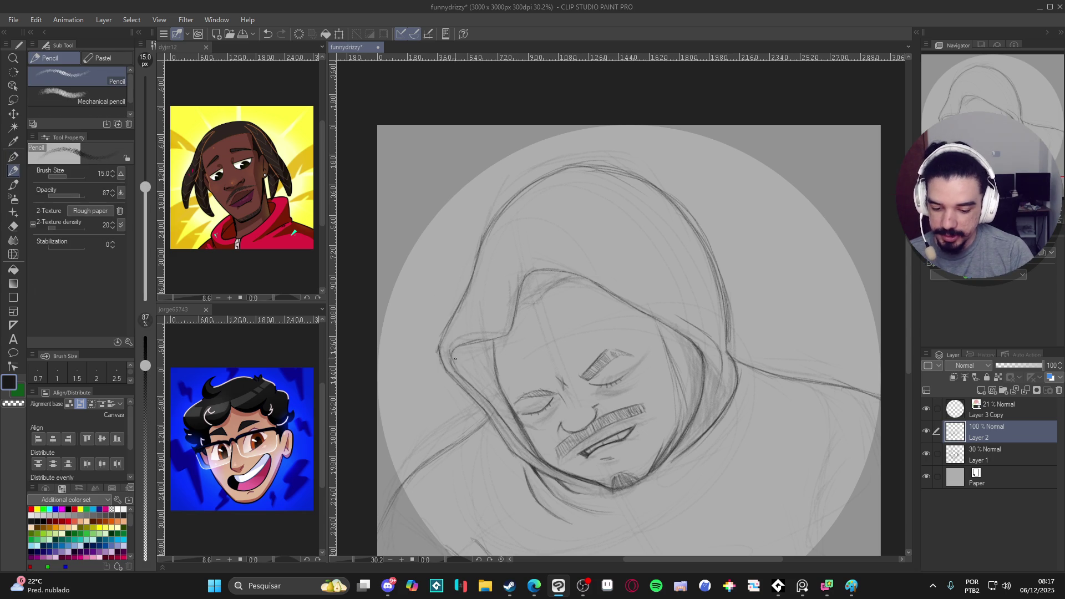
# Step: Hatch shading along the hood's left edge and the right side of the face and cheek
pyautogui.moveTo(469, 345)
pyautogui.mouseDown()
pyautogui.moveTo(463, 377)
pyautogui.moveTo(526, 445)
pyautogui.mouseUp()
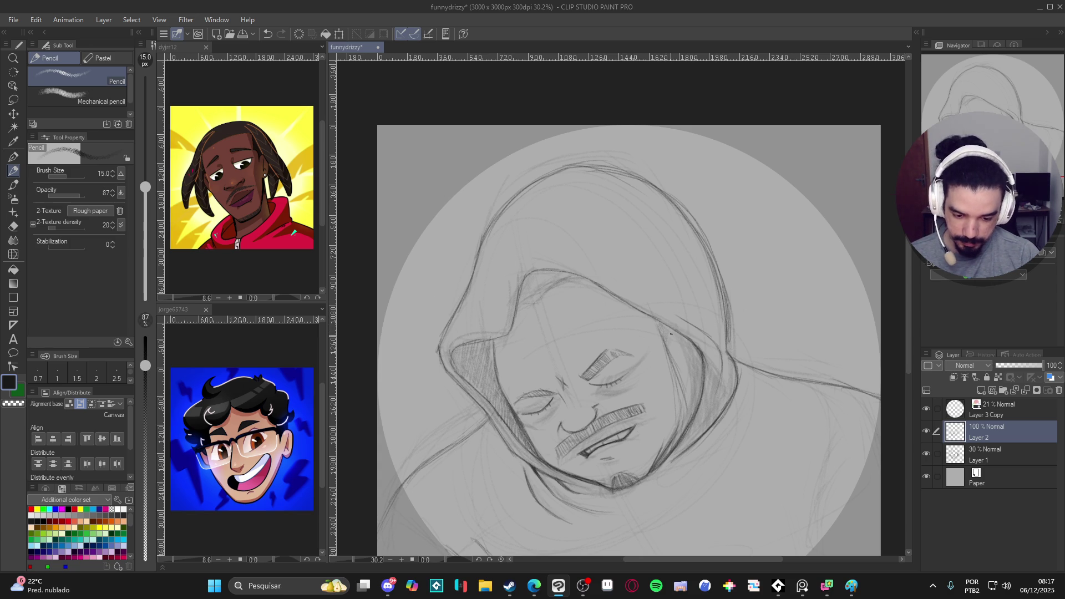
pyautogui.moveTo(680, 346); pyautogui.dragTo(692, 402)
pyautogui.moveTo(692, 365)
pyautogui.mouseDown()
pyautogui.moveTo(701, 406)
pyautogui.moveTo(679, 438)
pyautogui.mouseUp()
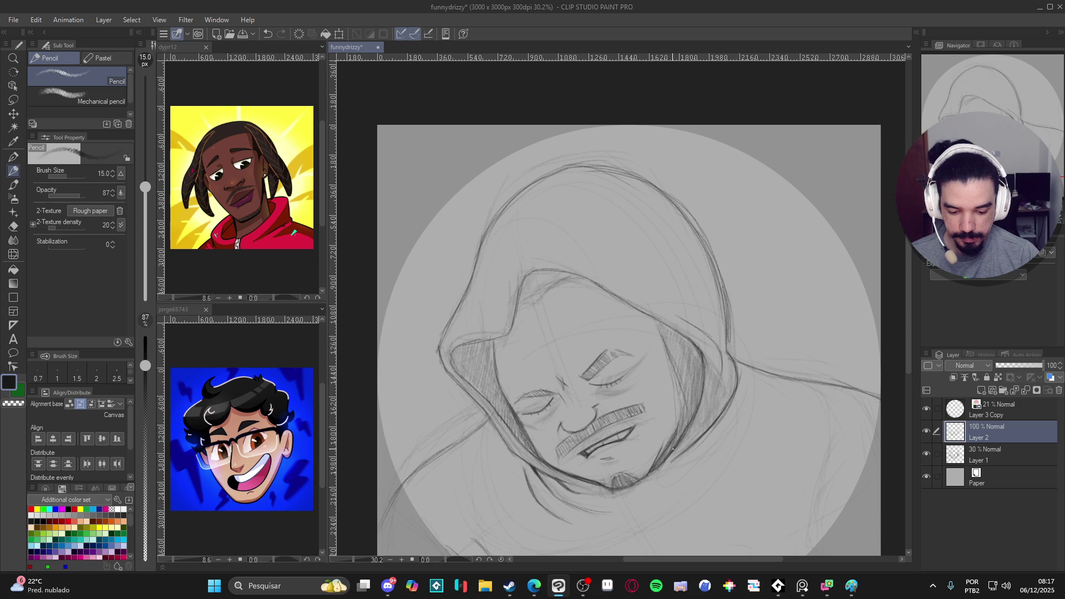
pyautogui.moveTo(692, 369); pyautogui.dragTo(688, 384)
pyautogui.moveTo(680, 334); pyautogui.dragTo(680, 411)
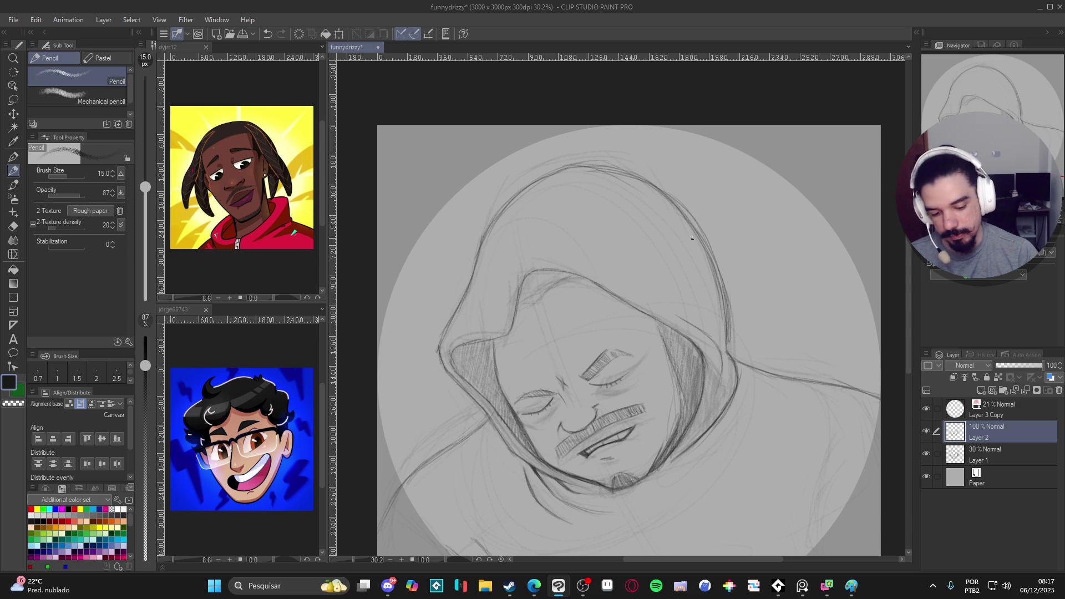
pyautogui.moveTo(694, 306); pyautogui.dragTo(708, 327)
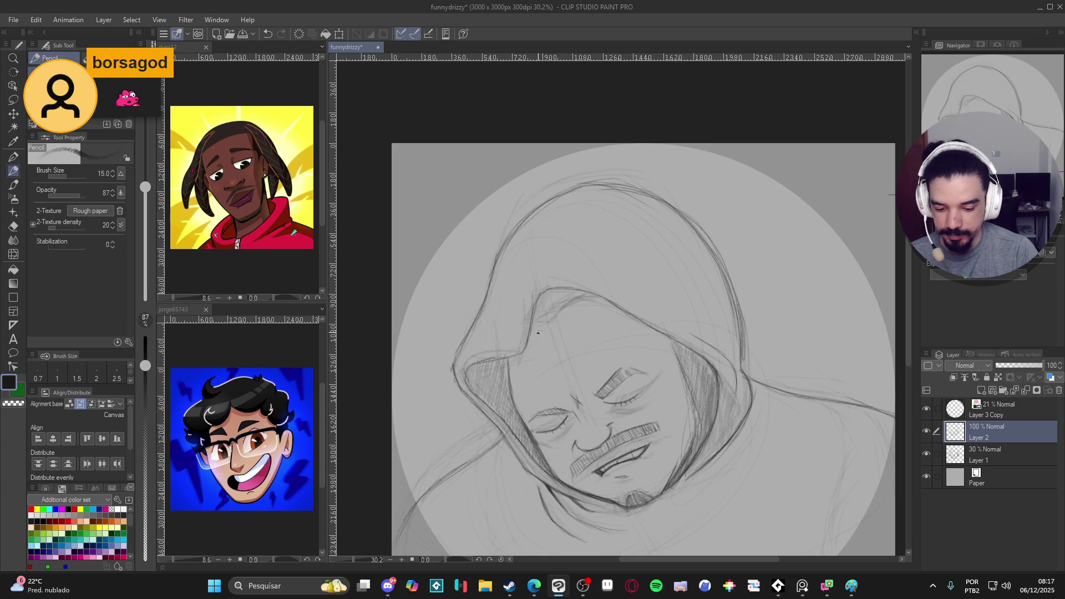
# Step: Add darker hatching along the inner hood edge under its top
pyautogui.moveTo(573, 320); pyautogui.dragTo(598, 304)
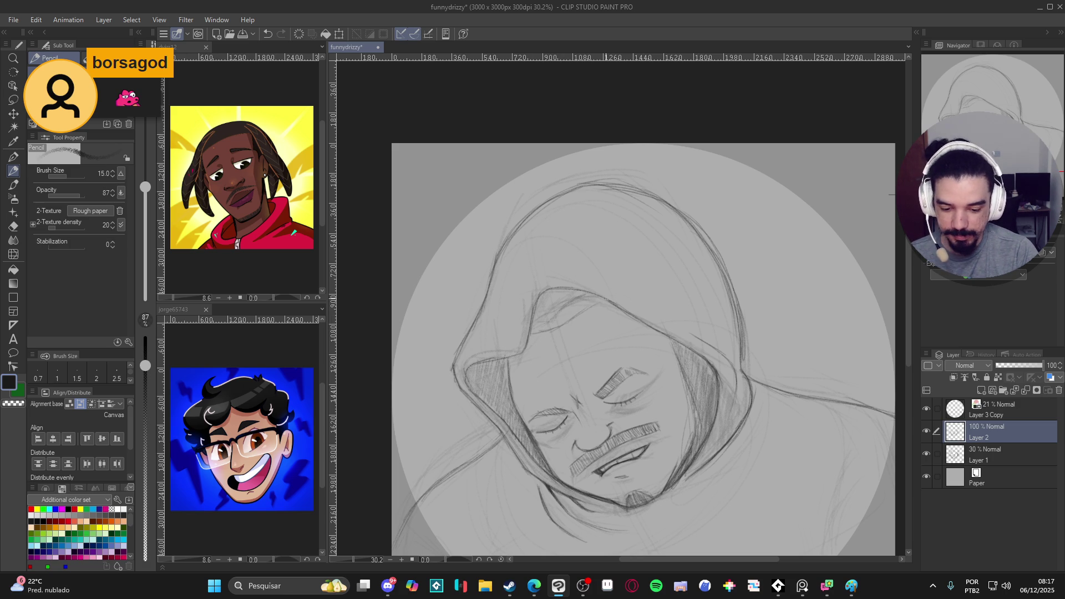
pyautogui.moveTo(548, 331); pyautogui.dragTo(533, 337)
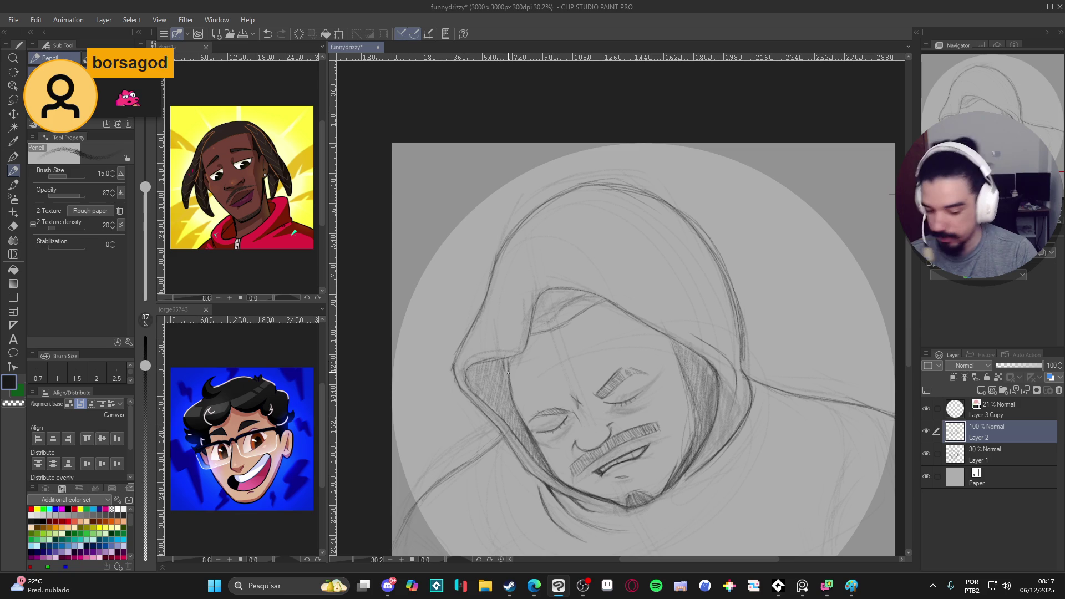
pyautogui.moveTo(533, 320)
pyautogui.mouseDown()
pyautogui.moveTo(545, 295)
pyautogui.moveTo(606, 300)
pyautogui.mouseUp()
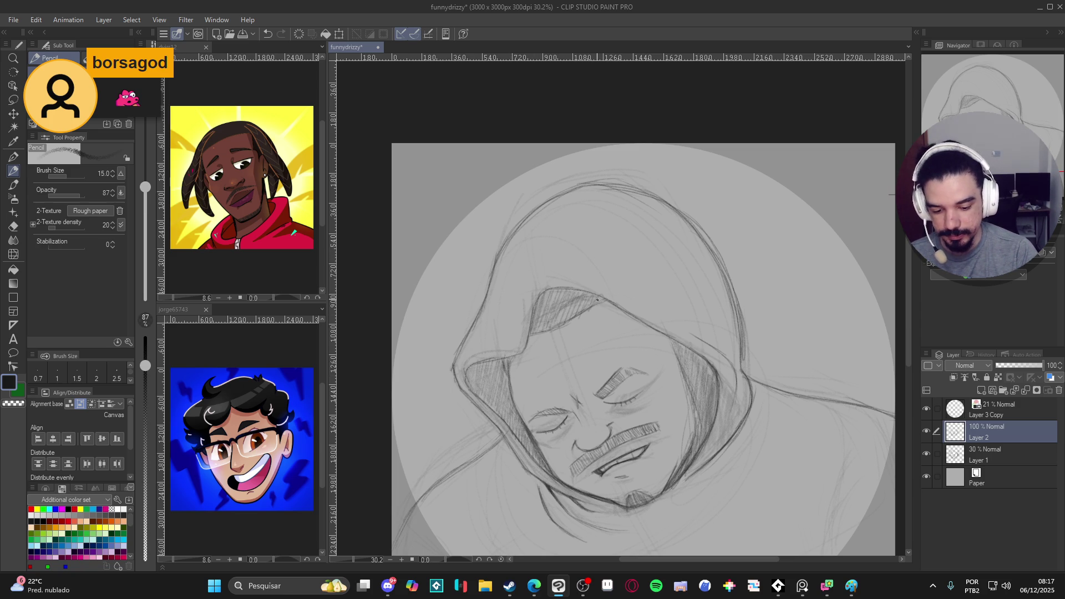
pyautogui.moveTo(579, 300)
pyautogui.mouseDown()
pyautogui.moveTo(549, 328)
pyautogui.moveTo(539, 328)
pyautogui.moveTo(542, 305)
pyautogui.mouseUp()
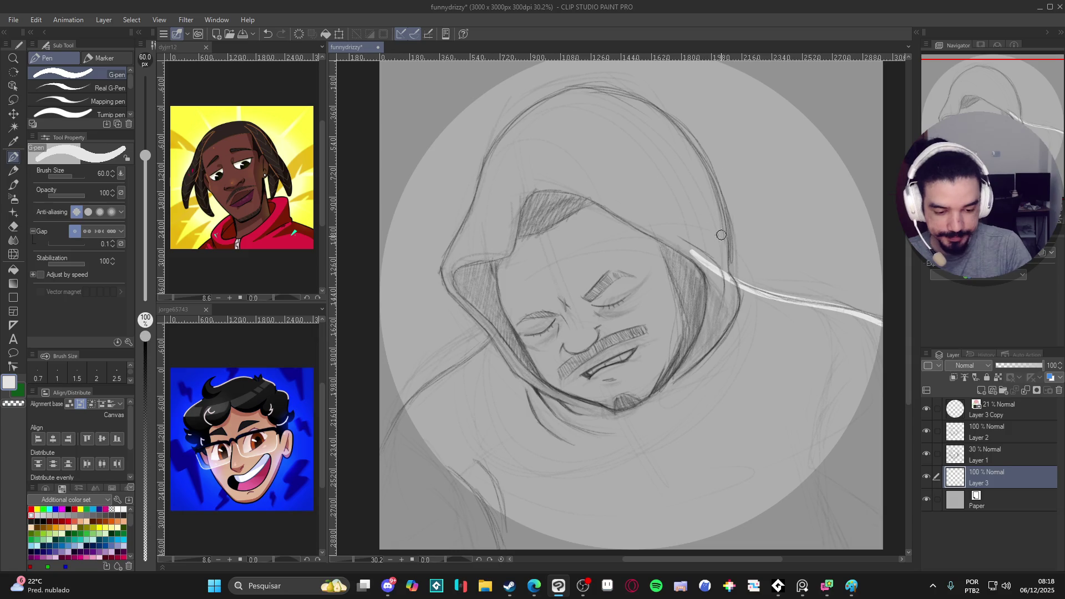
# Step: Trace a closed white G-pen outline around the hood on Layer 3 and fill inside it
pyautogui.moveTo(731, 282)
pyautogui.mouseDown()
pyautogui.moveTo(698, 160)
pyautogui.moveTo(630, 94)
pyautogui.moveTo(547, 92)
pyautogui.moveTo(483, 172)
pyautogui.moveTo(468, 238)
pyautogui.mouseUp()
pyautogui.moveTo(477, 201)
pyautogui.mouseDown()
pyautogui.moveTo(447, 255)
pyautogui.moveTo(441, 294)
pyautogui.moveTo(522, 430)
pyautogui.mouseUp()
pyautogui.moveTo(494, 344)
pyautogui.mouseDown()
pyautogui.moveTo(449, 377)
pyautogui.moveTo(381, 469)
pyautogui.mouseUp()
pyautogui.press('g')
pyautogui.press('g')
pyautogui.click(711, 428)
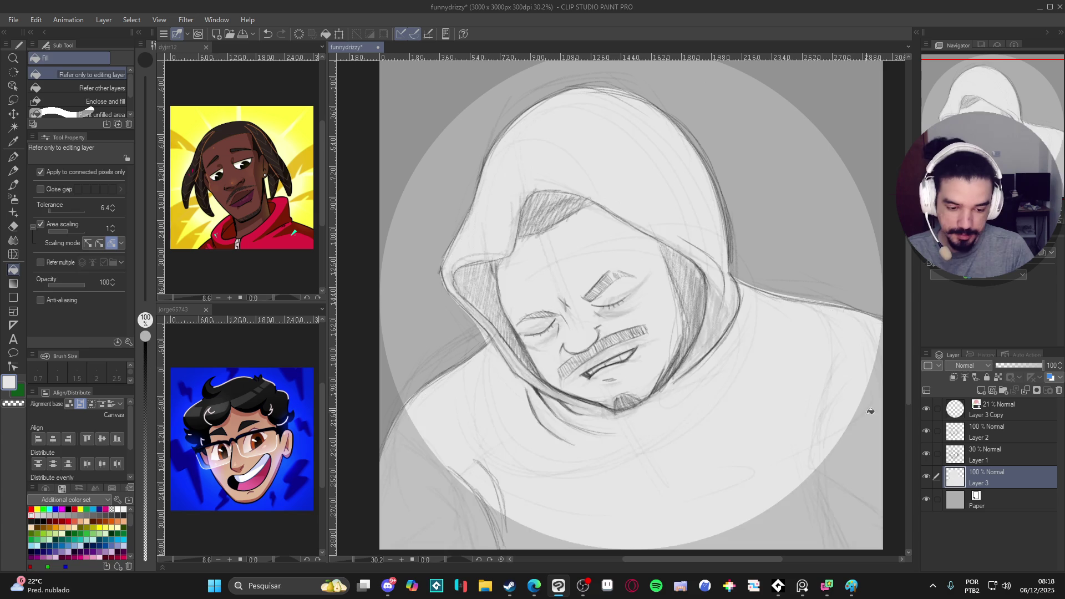
pyautogui.press('p')
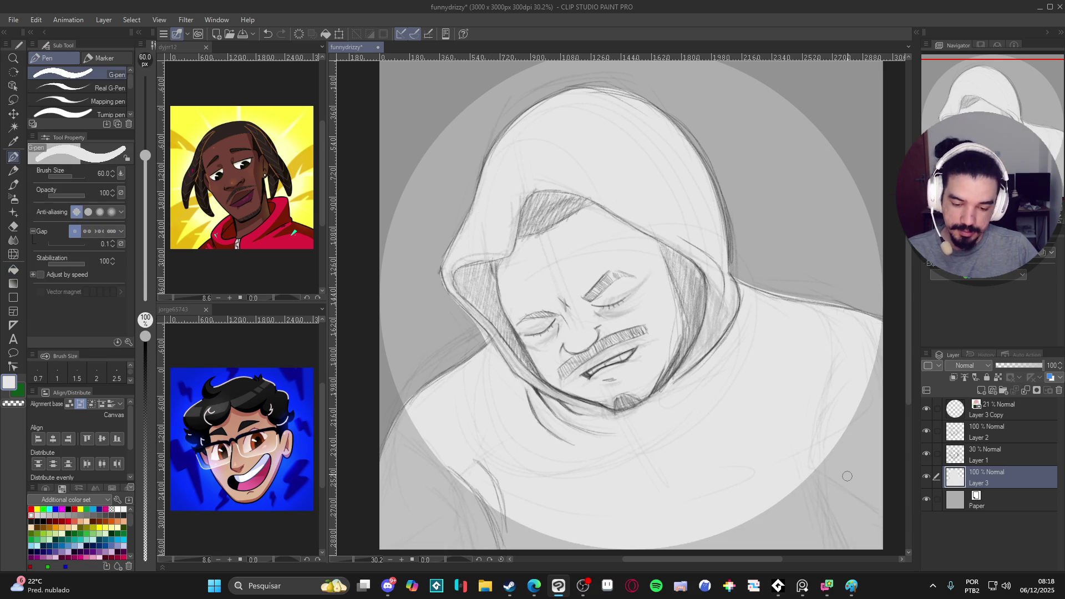
# Step: Zoom and shift the canvas view to look over the finished base fill
pyautogui.scroll(-2, 664, 413)
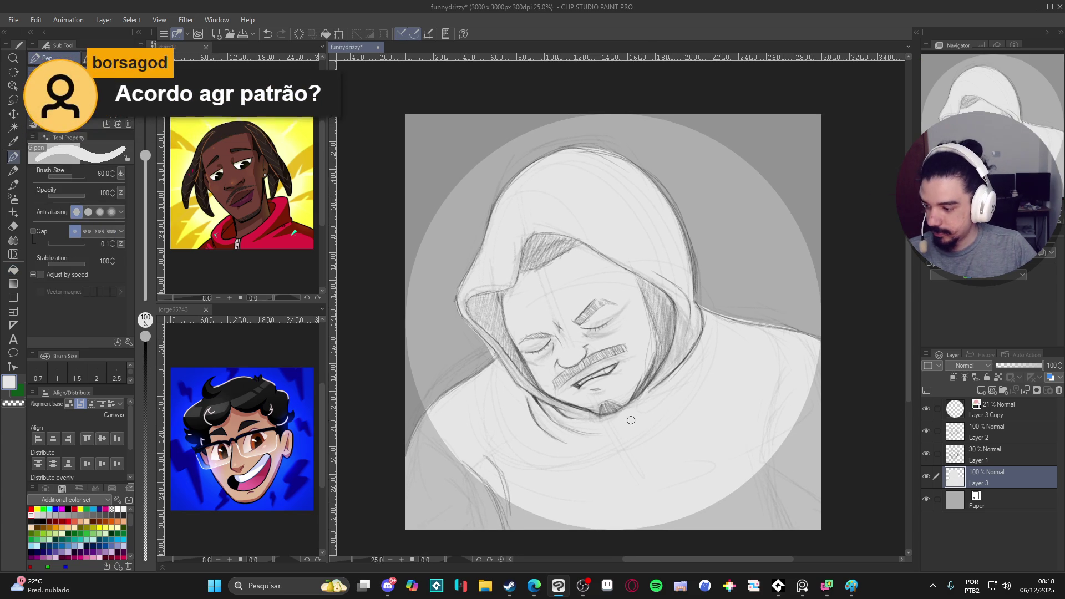
pyautogui.moveTo(631, 420); pyautogui.dragTo(619, 422)
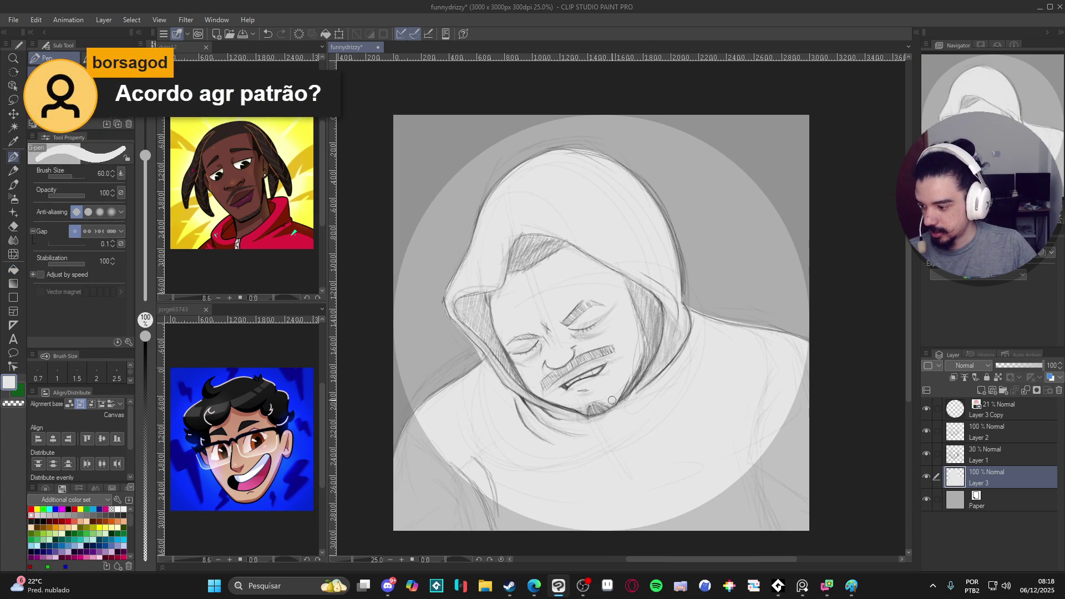
pyautogui.scroll(1, 613, 405)
pyautogui.scroll(1, 624, 404)
pyautogui.scroll(-2, 624, 404)
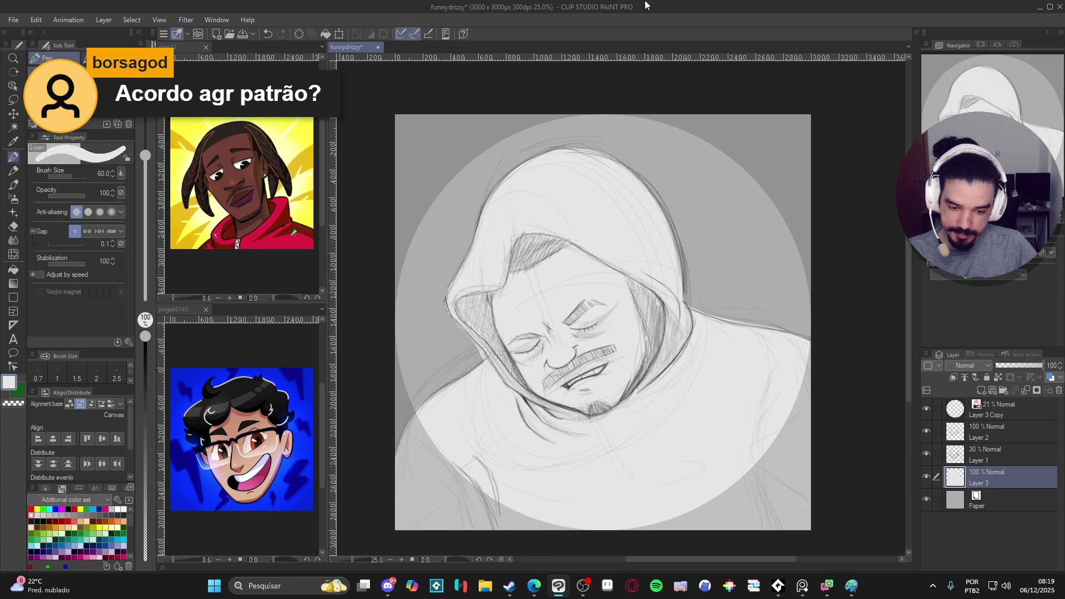
# Step: Take a rectangular Win+Shift+S snip of the square canvas with the hooded man sketch
pyautogui.press('super+shift+s')
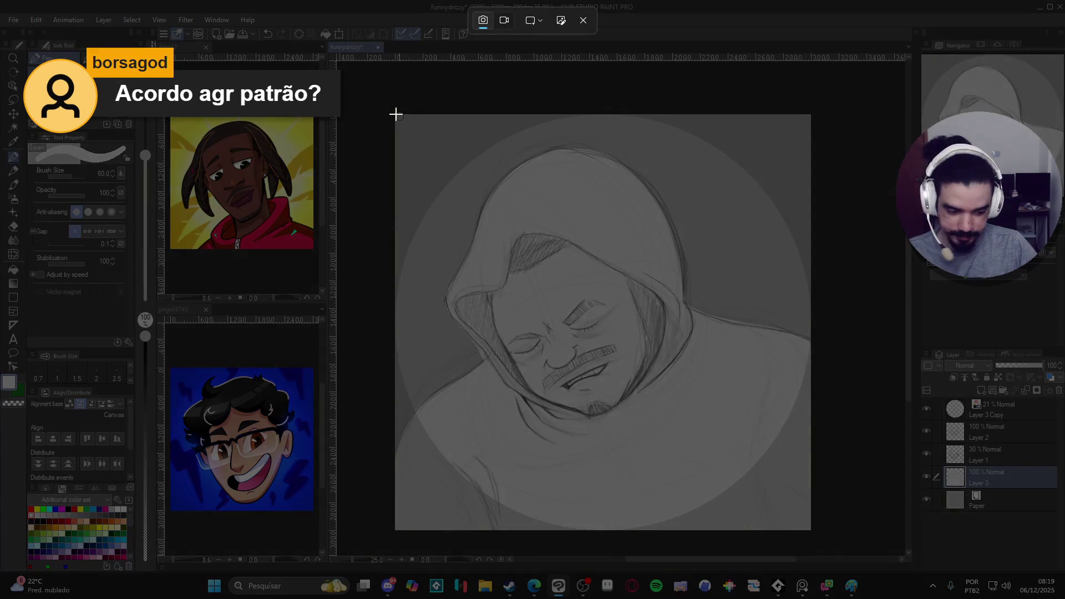
pyautogui.press('Escape')
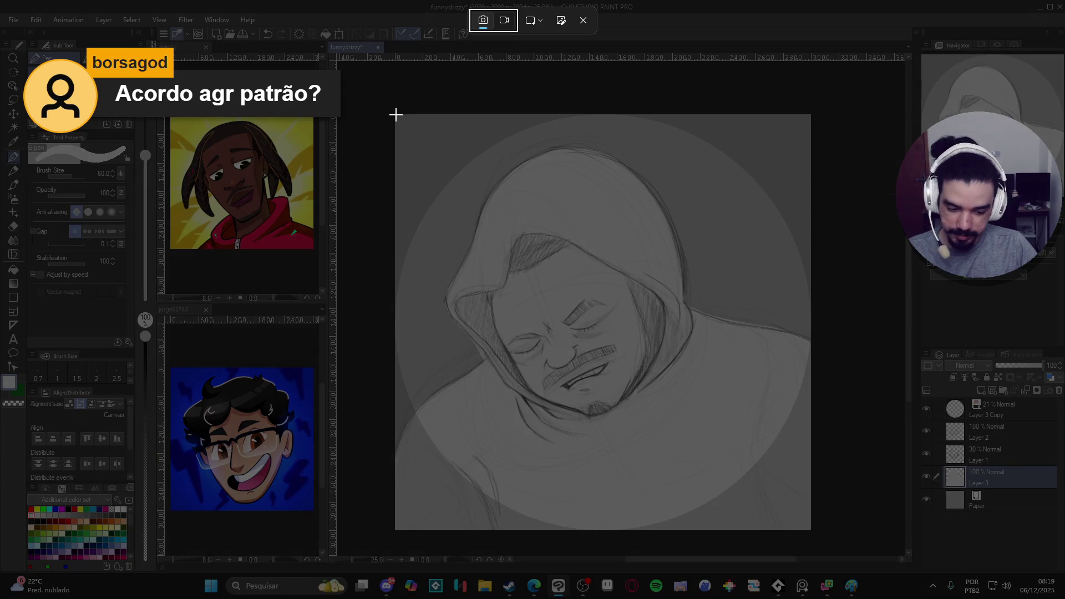
pyautogui.moveTo(396, 115)
pyautogui.mouseDown()
pyautogui.moveTo(769, 465)
pyautogui.moveTo(798, 531)
pyautogui.moveTo(811, 530)
pyautogui.mouseUp()
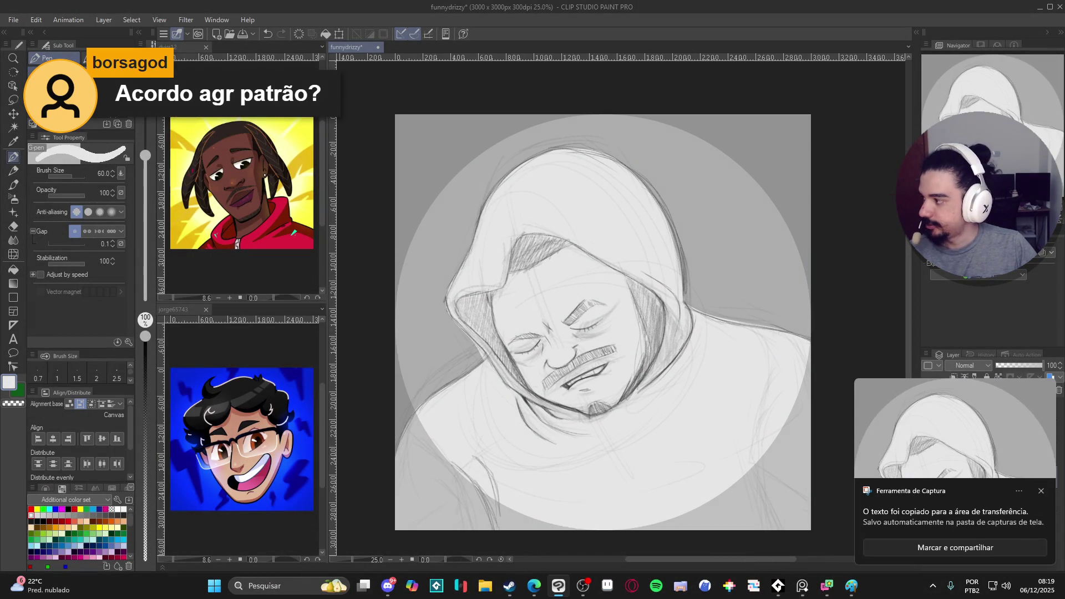
pyautogui.hotkey('alt', 'Tab')
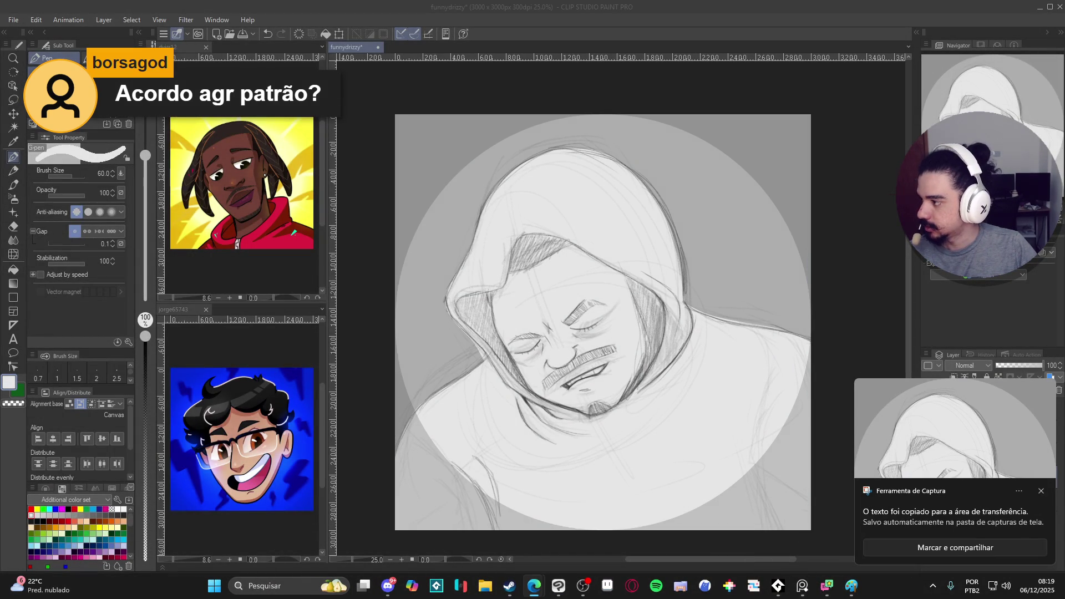
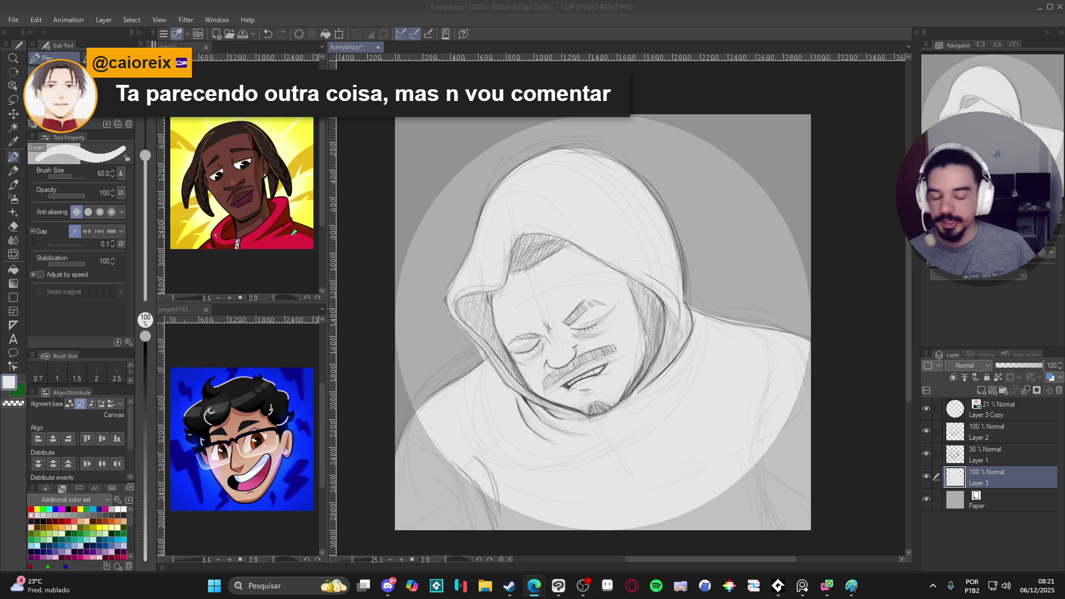
# Step: Tilt the canvas view slightly and save the funnydrizzy hooded-figure sketch with Ctrl+S
pyautogui.click(677, 6)
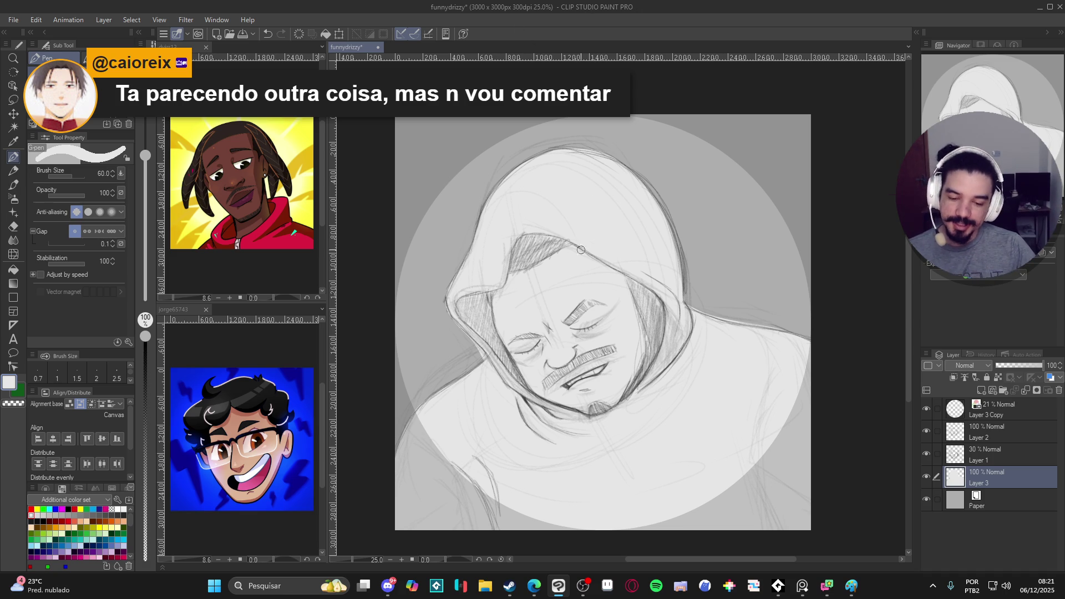
pyautogui.moveTo(576, 273)
pyautogui.mouseDown()
pyautogui.moveTo(554, 311)
pyautogui.moveTo(548, 203)
pyautogui.mouseUp()
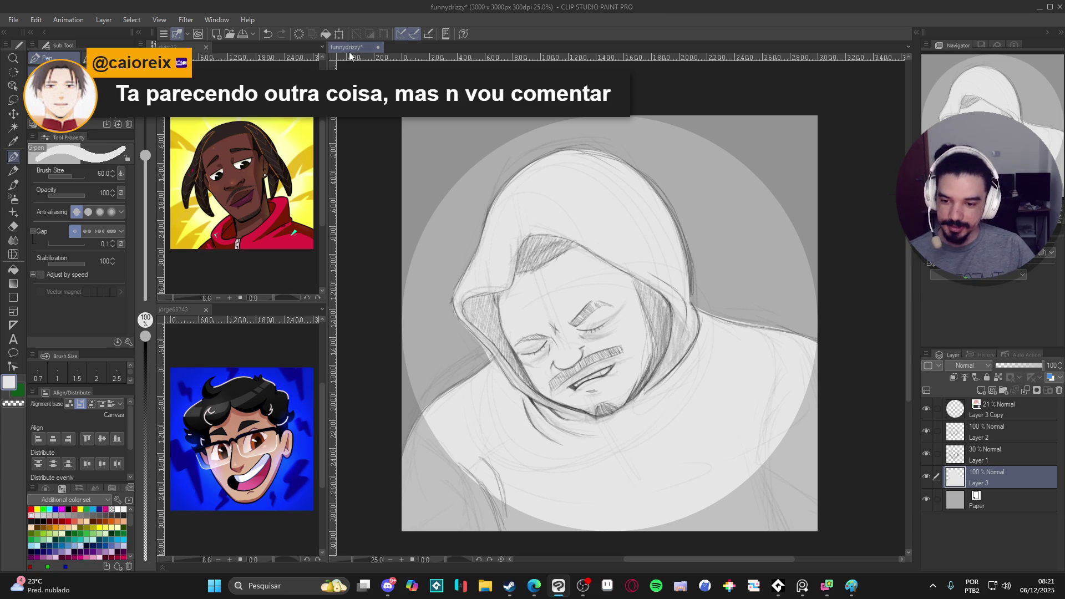
pyautogui.hotkey('ctrl', 's')
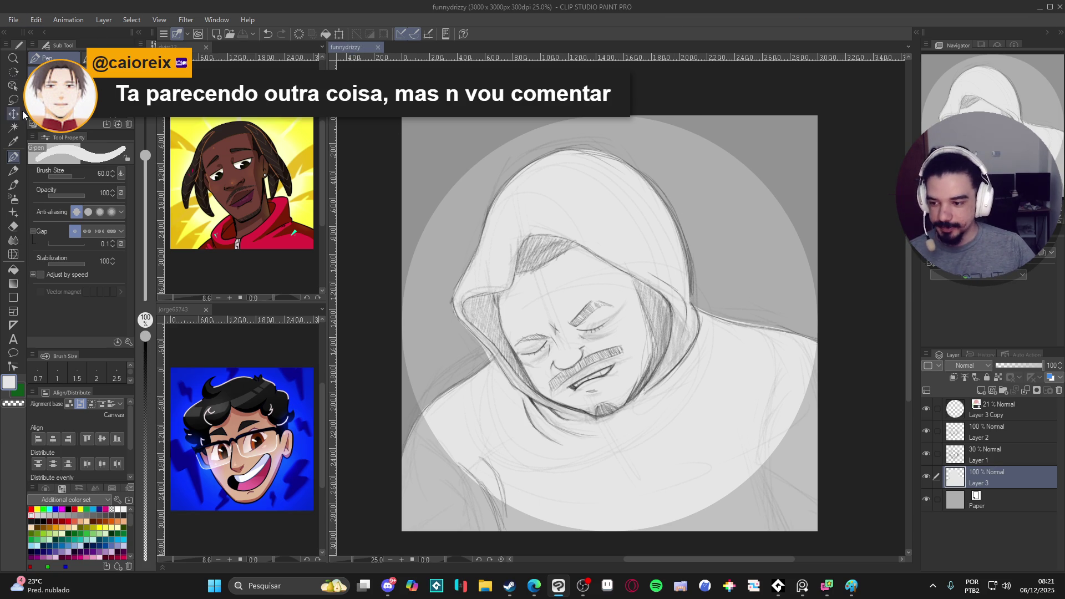
pyautogui.click(13, 21)
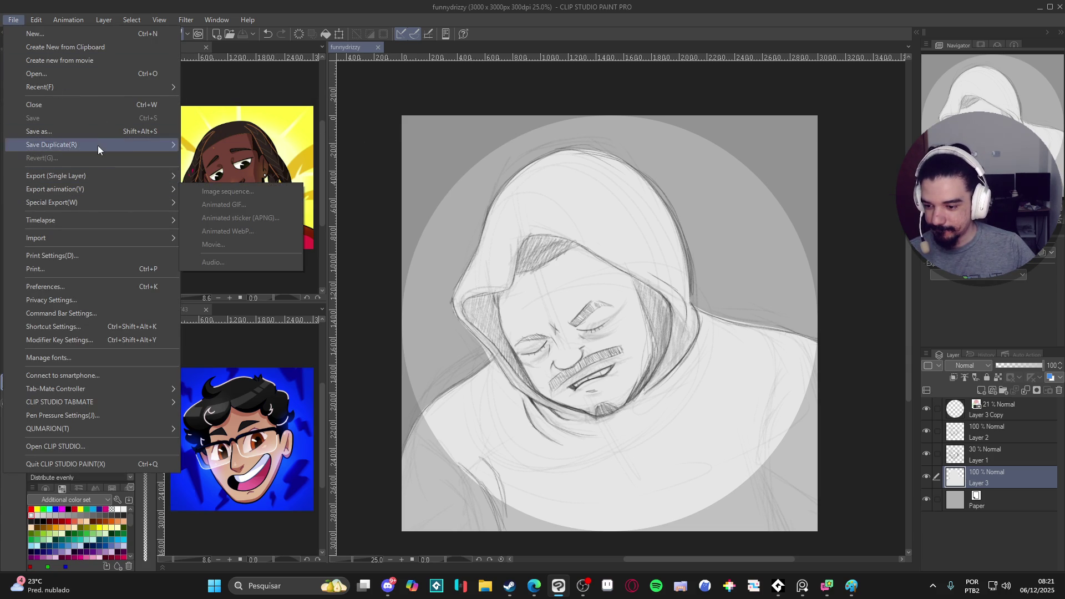
pyautogui.moveTo(116, 91)
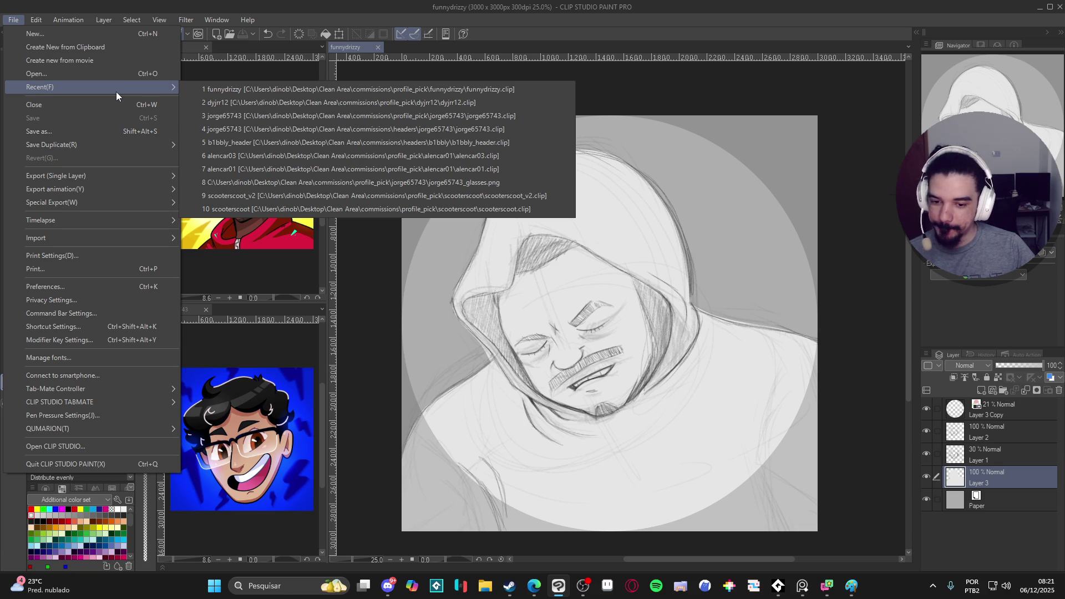
pyautogui.click(183, 47)
pyautogui.moveTo(183, 47)
pyautogui.mouseDown()
pyautogui.moveTo(498, 65)
pyautogui.moveTo(481, 49)
pyautogui.mouseUp()
pyautogui.moveTo(182, 48); pyautogui.dragTo(608, 46)
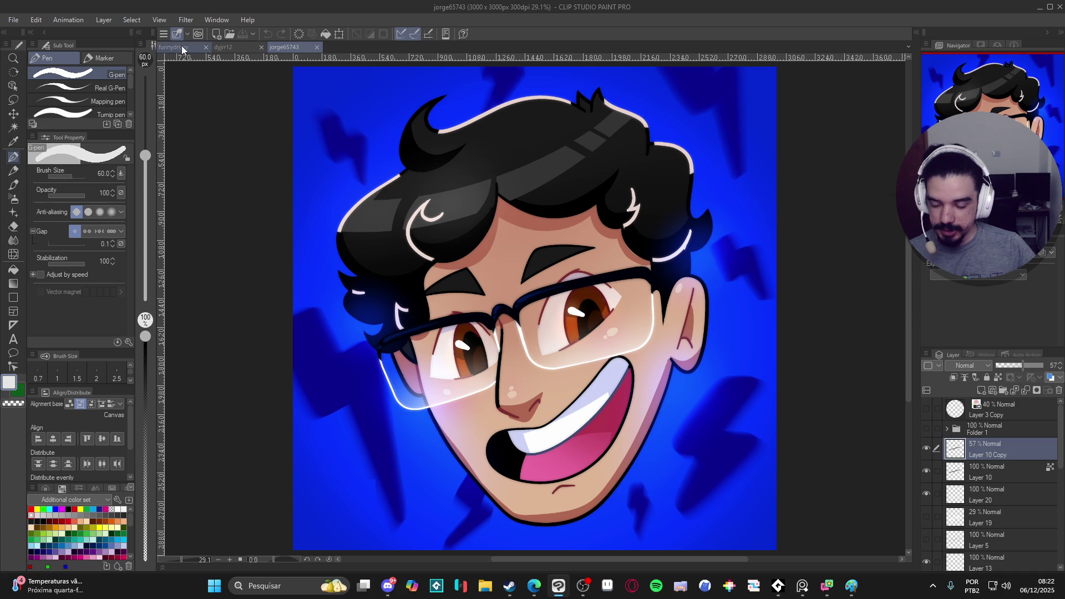
pyautogui.click(185, 48)
pyautogui.click(14, 19)
pyautogui.moveTo(88, 87)
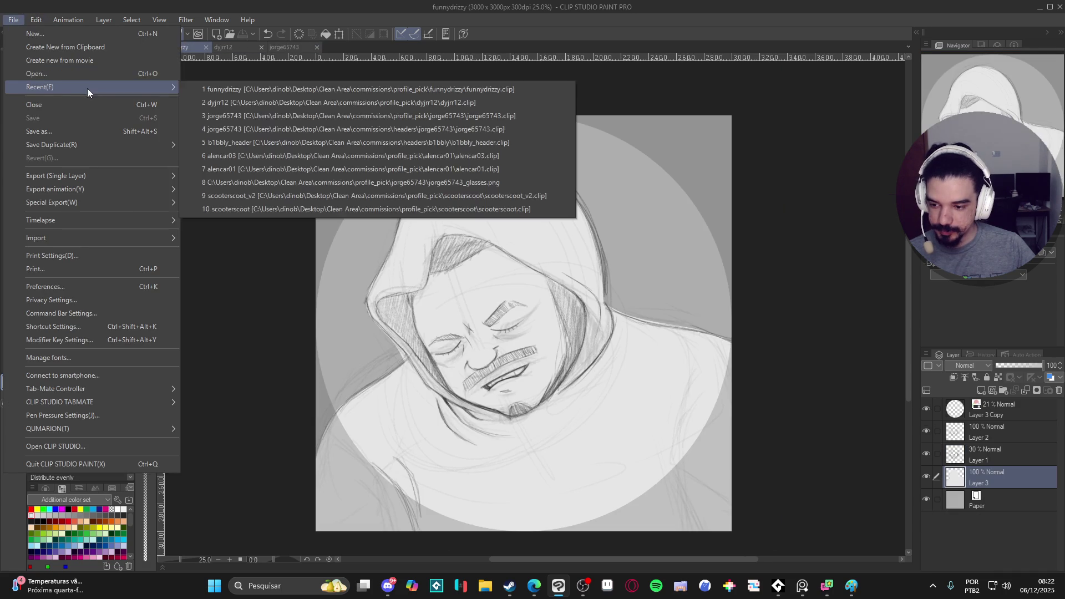
pyautogui.click(478, 118)
pyautogui.click(13, 19)
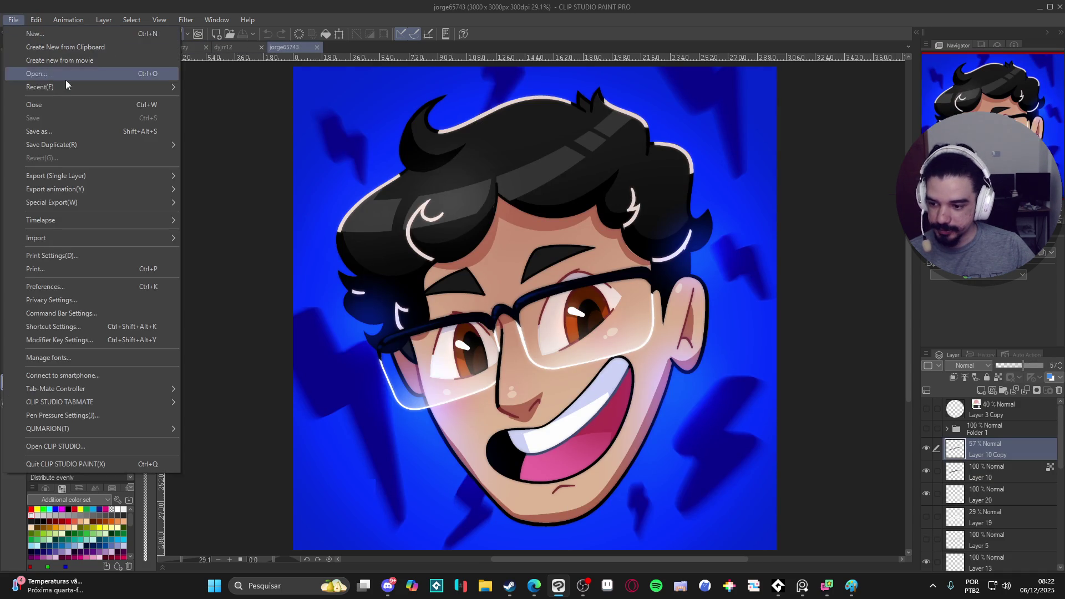
pyautogui.moveTo(109, 89)
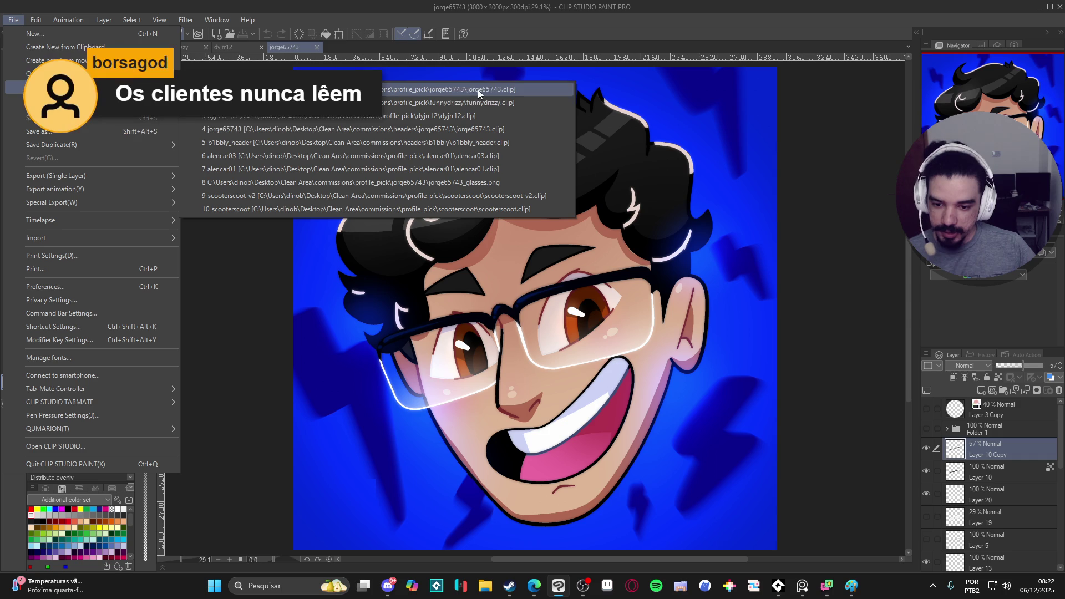
pyautogui.click(521, 129)
# Step: Flip the canvas view horizontally and collapse Folder 1 in the layer list
pyautogui.scroll(1, 382, 293)
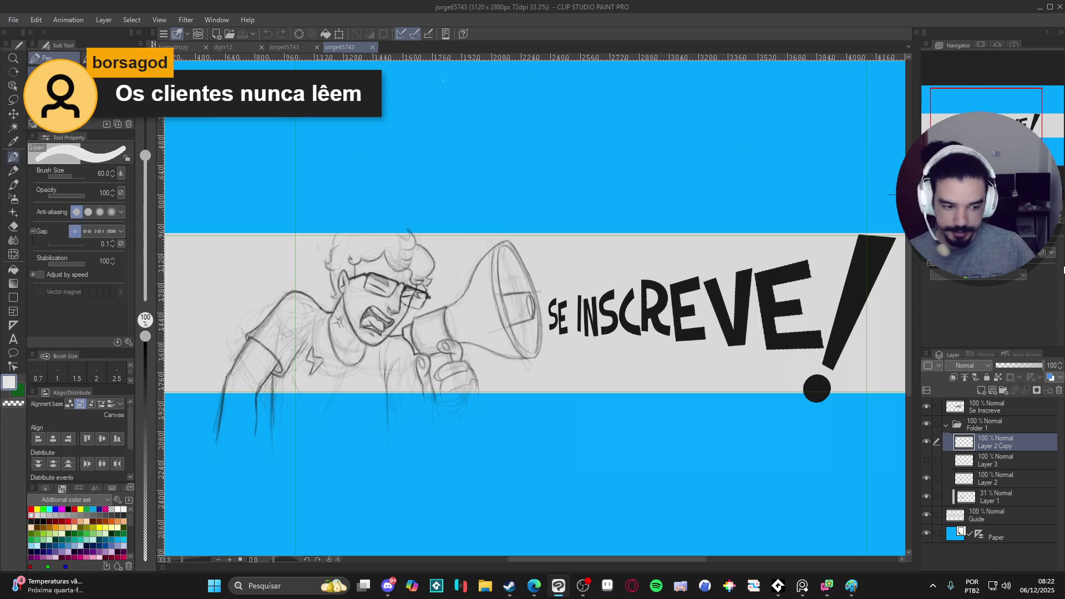
pyautogui.press('h')
pyautogui.scroll(1, 887, 350)
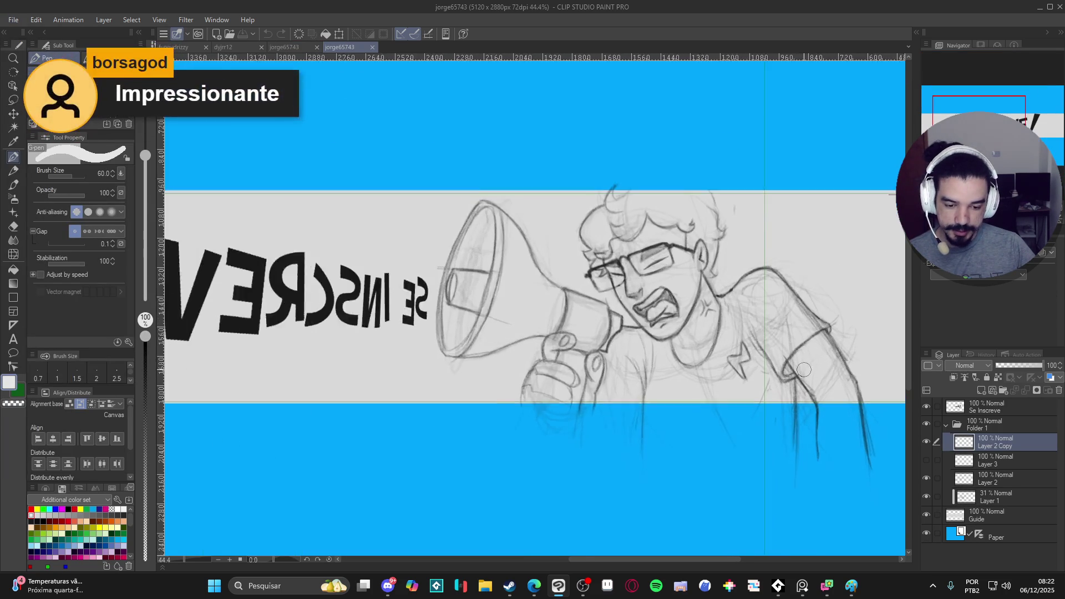
pyautogui.click(947, 428)
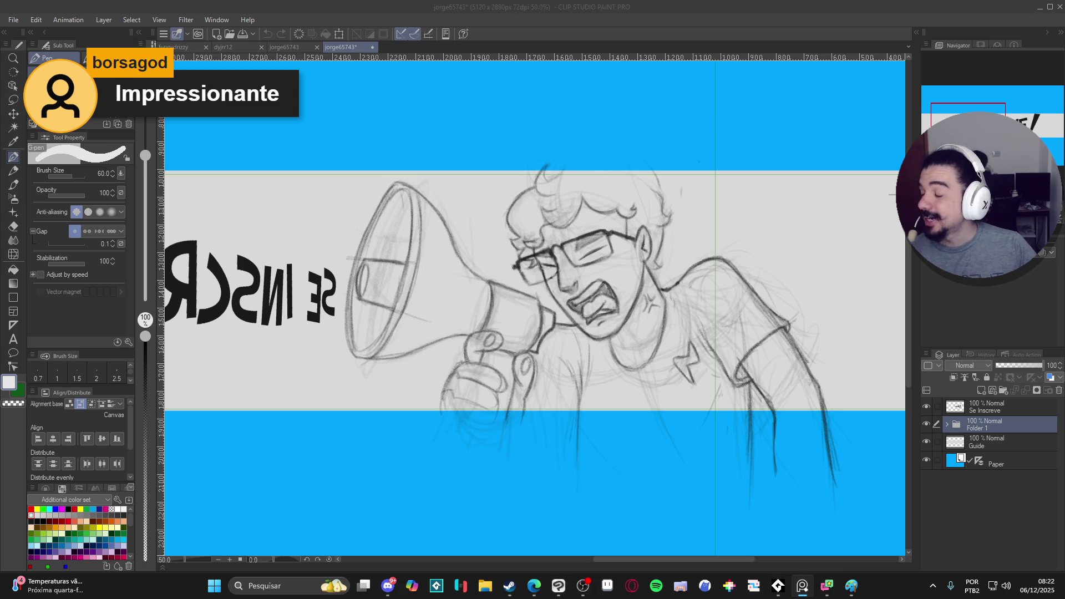
# Step: Fade Folder 1 to 21% opacity, check sketch and lettering visibility, and add a new layer
pyautogui.scroll(-2, 545, 303)
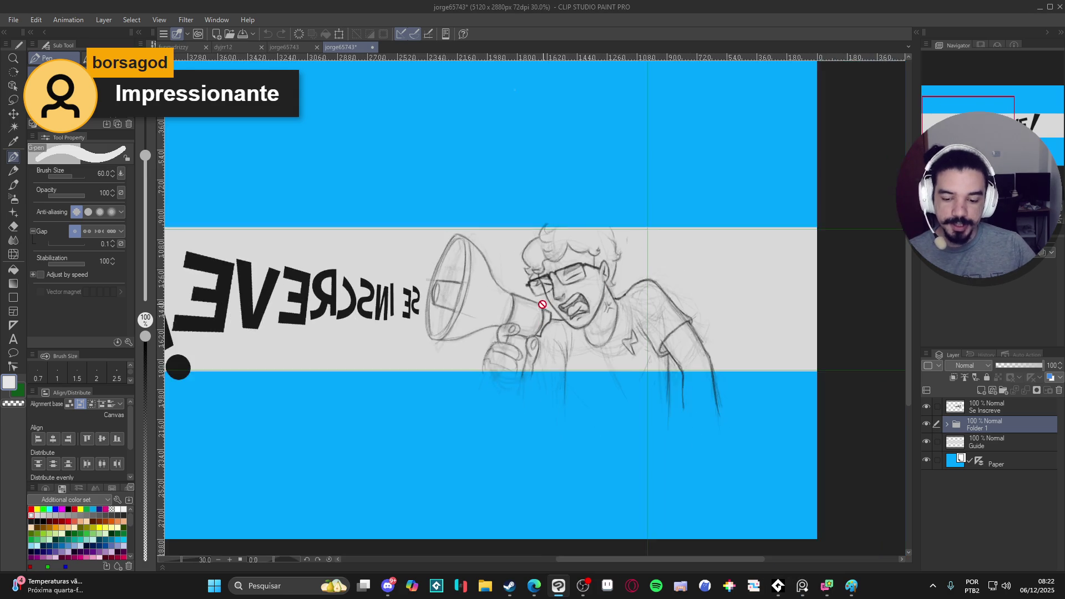
pyautogui.scroll(-1, 544, 304)
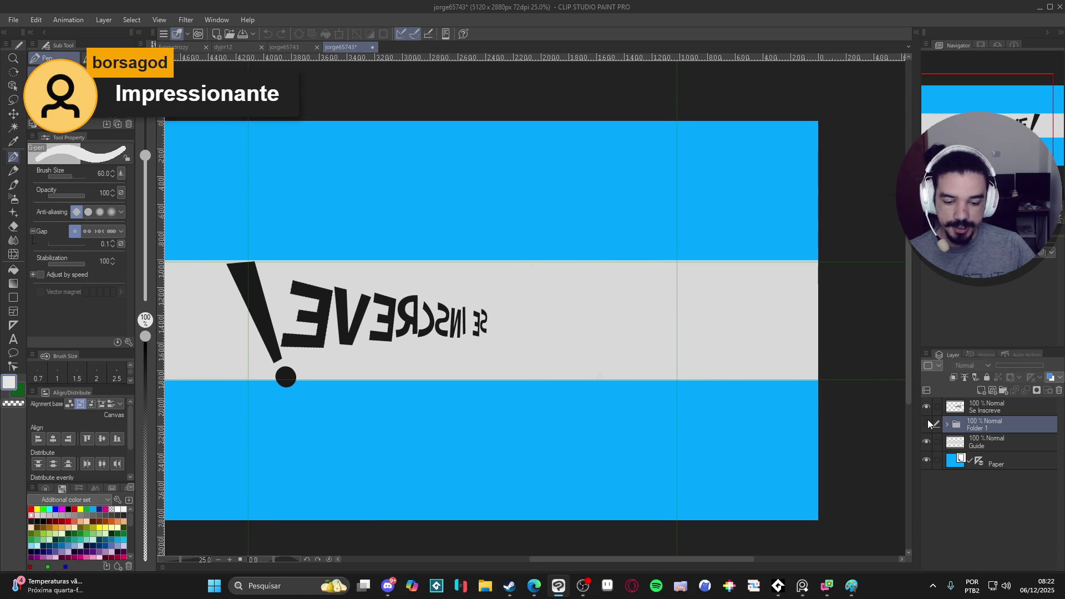
pyautogui.click(1010, 362)
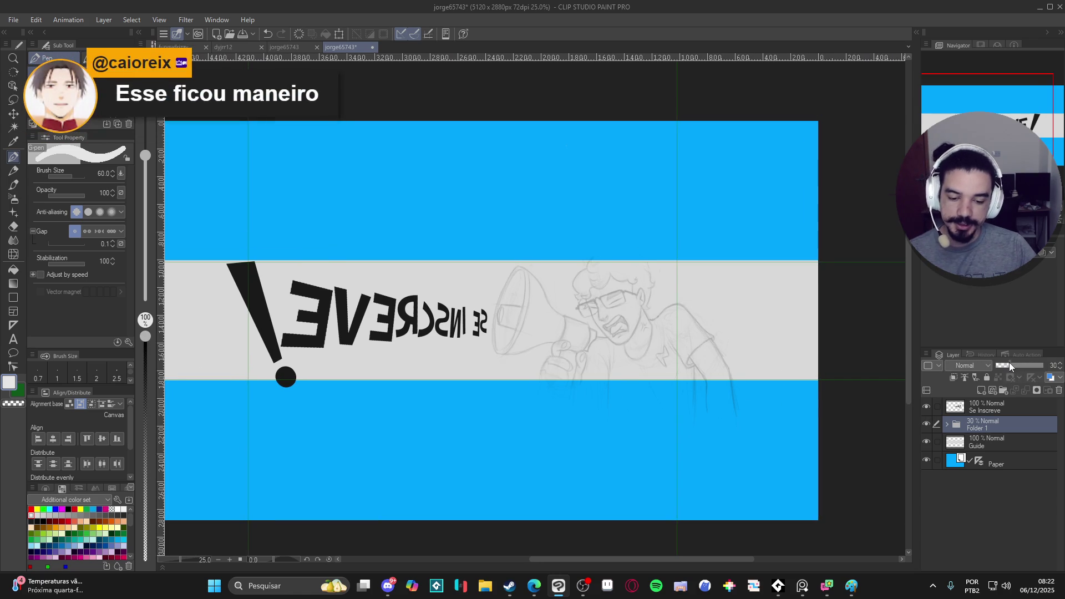
pyautogui.moveTo(1007, 364); pyautogui.dragTo(1007, 364)
pyautogui.click(928, 423)
pyautogui.click(928, 423)
pyautogui.click(930, 405)
pyautogui.click(930, 405)
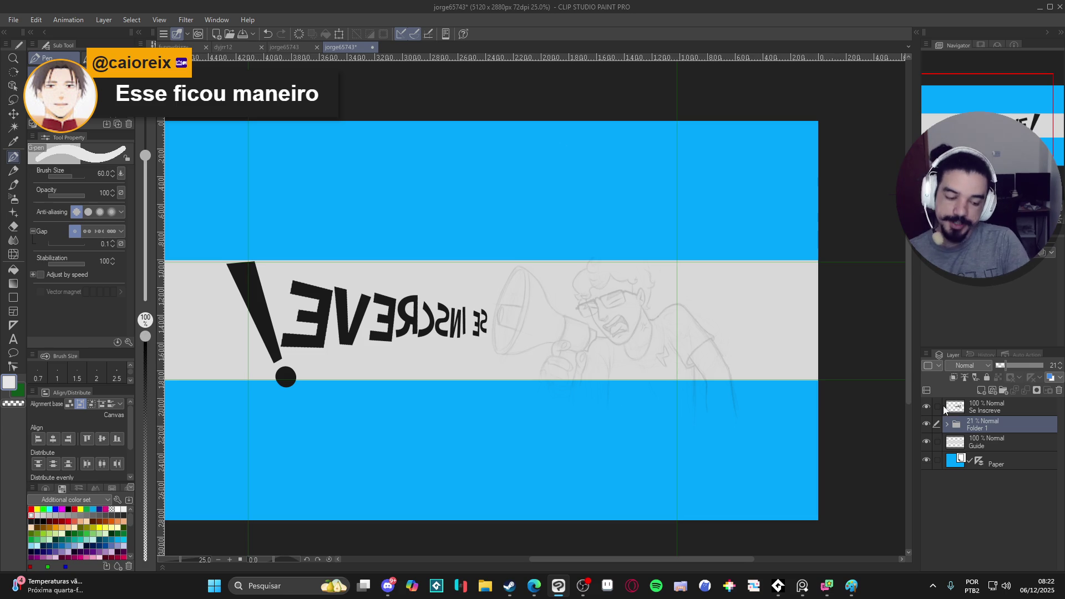
pyautogui.hotkey('ctrl', 'shift', 'n')
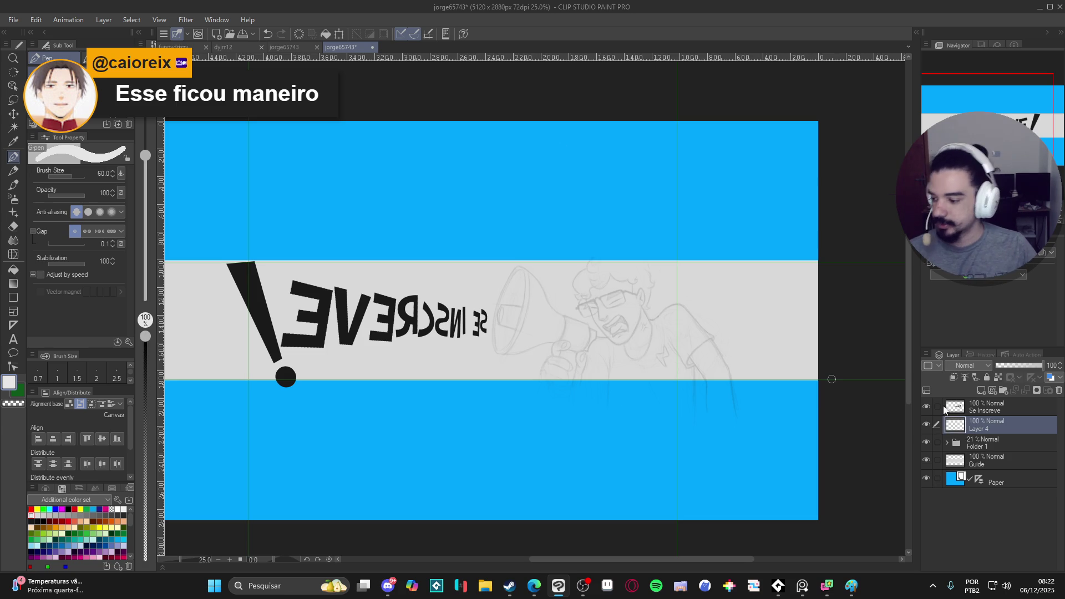
# Step: Choose near-black as the drawing colour from the color set
pyautogui.scroll(5, 525, 330)
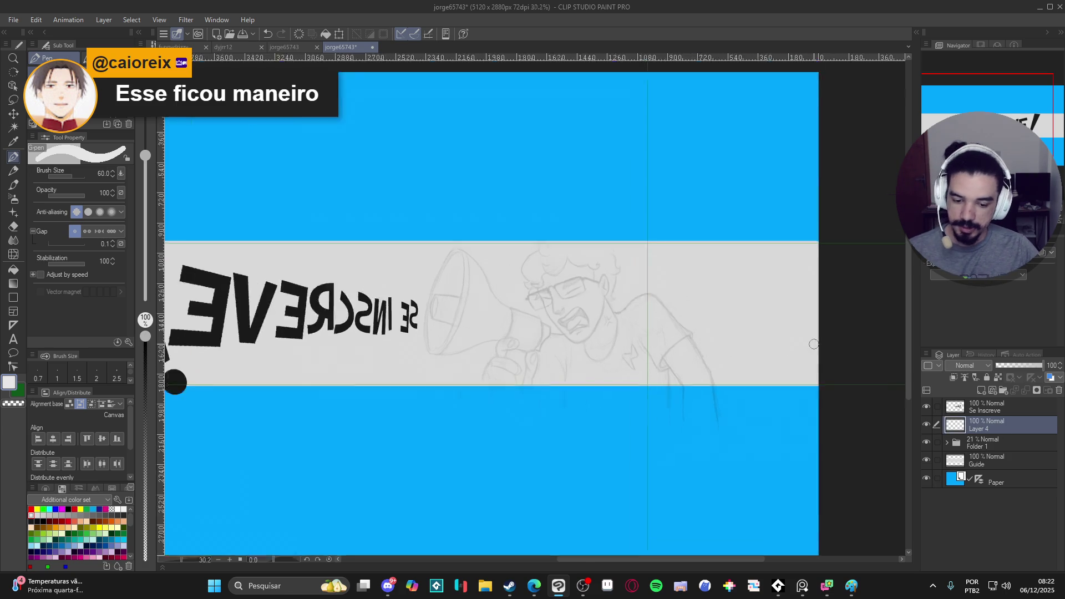
pyautogui.scroll(1, 525, 331)
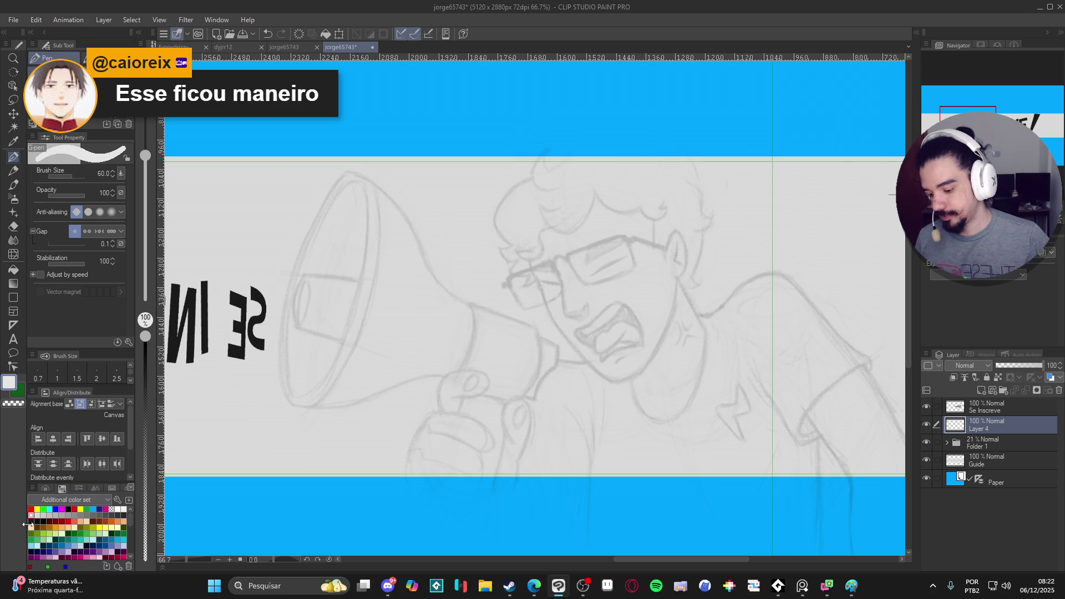
pyautogui.click(31, 521)
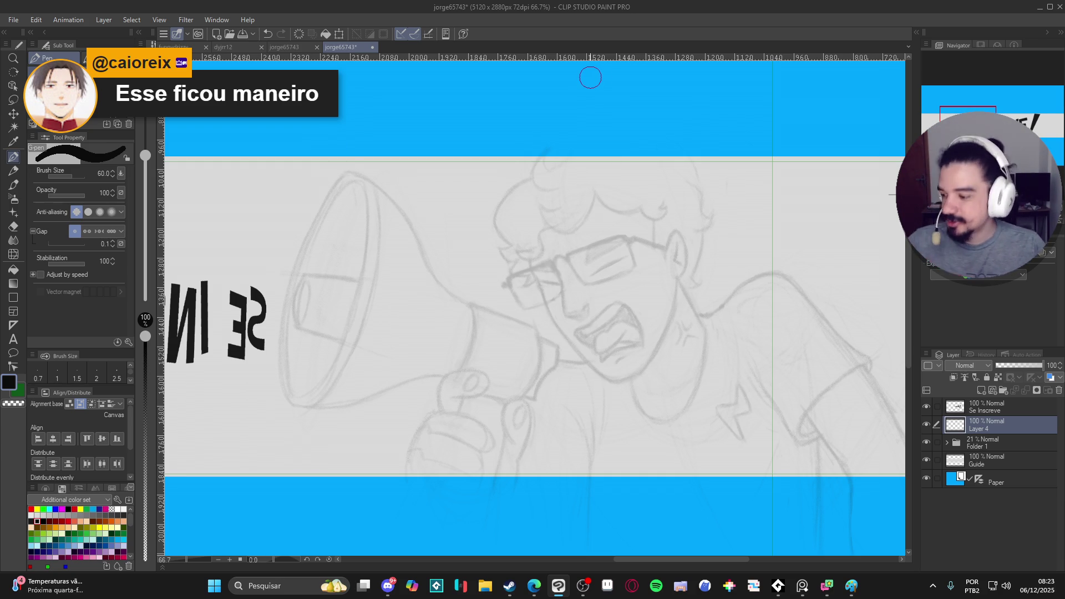
# Step: Shrink the G-pen to size 10 using test strokes below the face, undoing each one
pyautogui.moveTo(467, 225); pyautogui.dragTo(535, 220)
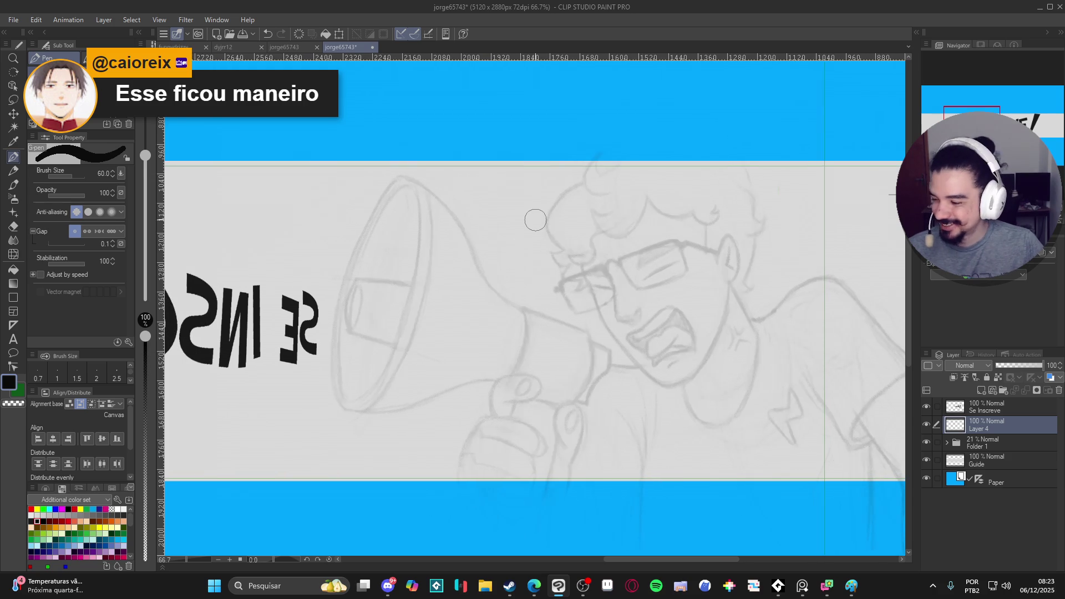
pyautogui.moveTo(525, 328); pyautogui.dragTo(632, 383)
pyautogui.hotkey('ctrl', 'z')
pyautogui.press('[')
pyautogui.press('[')
pyautogui.press('[')
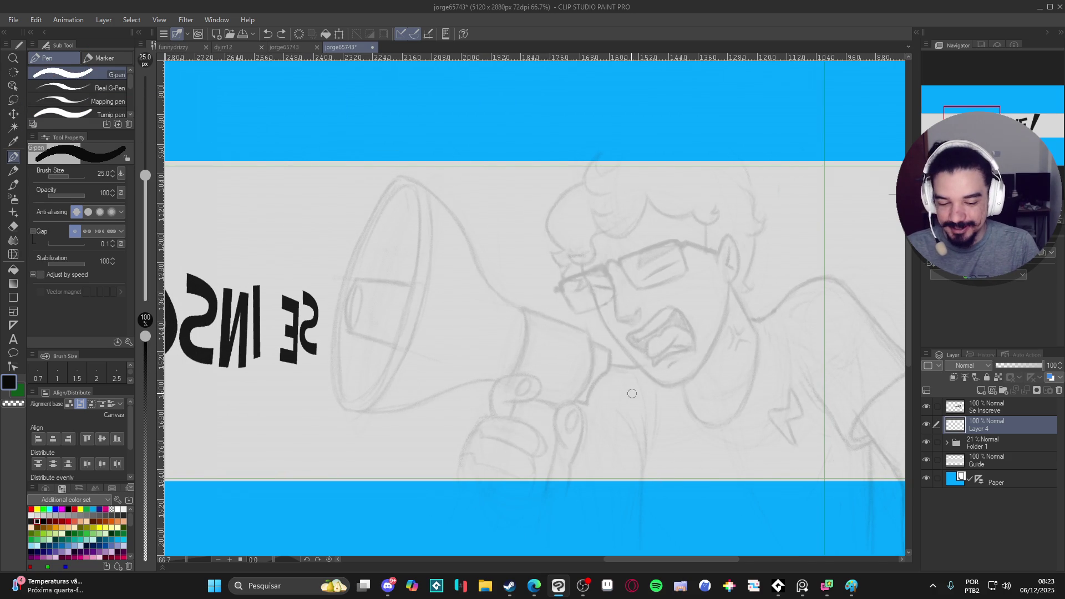
pyautogui.press('[')
pyautogui.moveTo(638, 389)
pyautogui.mouseDown()
pyautogui.moveTo(712, 453)
pyautogui.moveTo(703, 436)
pyautogui.mouseUp()
pyautogui.hotkey('ctrl', 'z')
pyautogui.press('[')
pyautogui.moveTo(629, 375)
pyautogui.mouseDown()
pyautogui.moveTo(757, 456)
pyautogui.moveTo(788, 452)
pyautogui.moveTo(714, 461)
pyautogui.moveTo(665, 450)
pyautogui.mouseUp()
pyautogui.hotkey('ctrl', 'z')
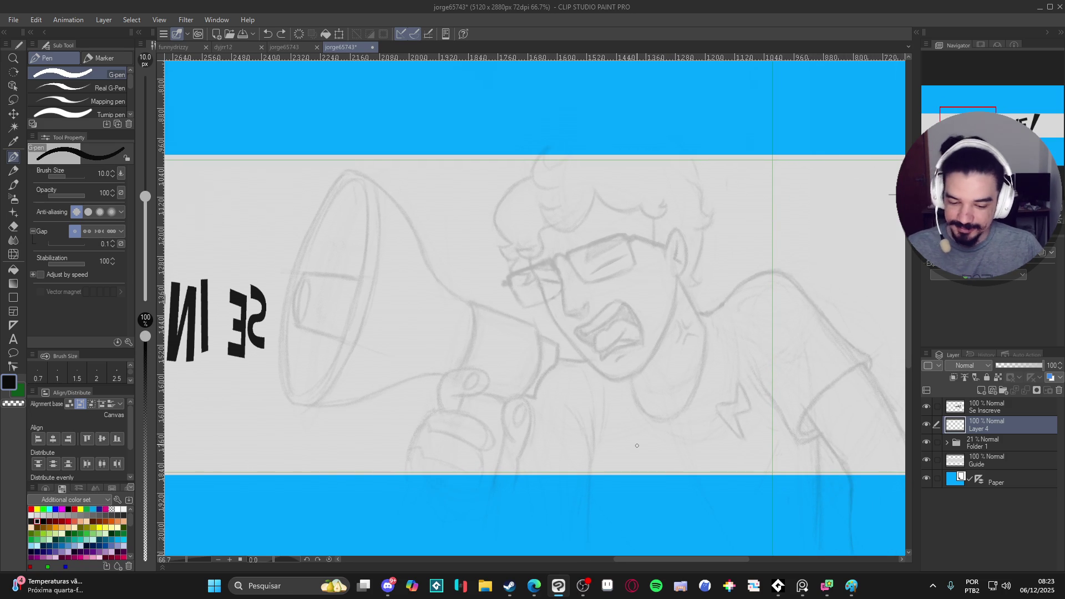
# Step: Centre the view on the face and select Layer 4 for inking
pyautogui.scroll(1, 576, 349)
pyautogui.moveTo(575, 349); pyautogui.dragTo(510, 357)
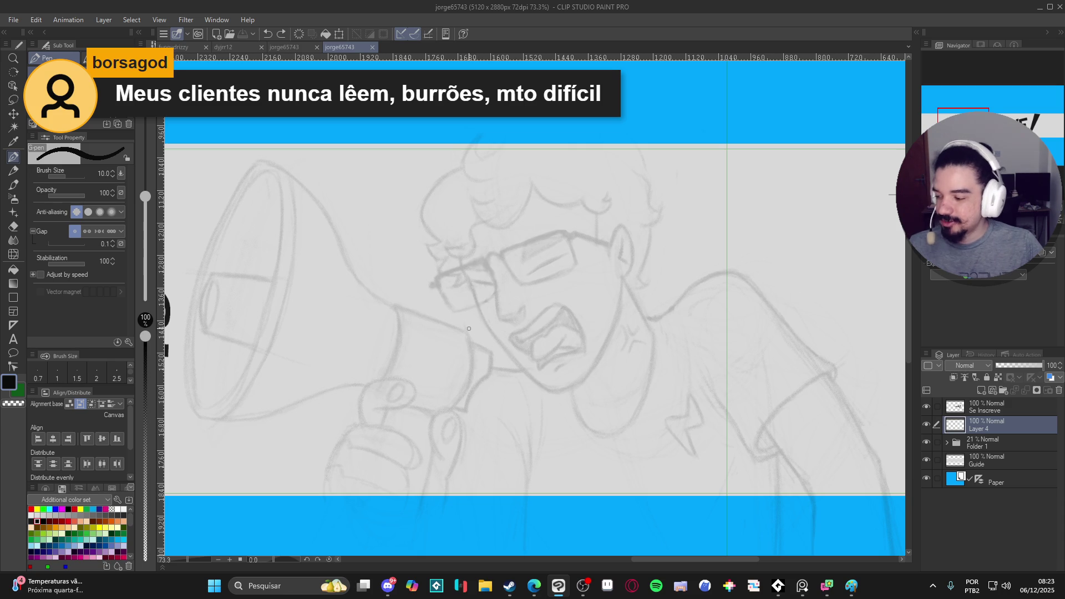
pyautogui.scroll(3, 364, 278)
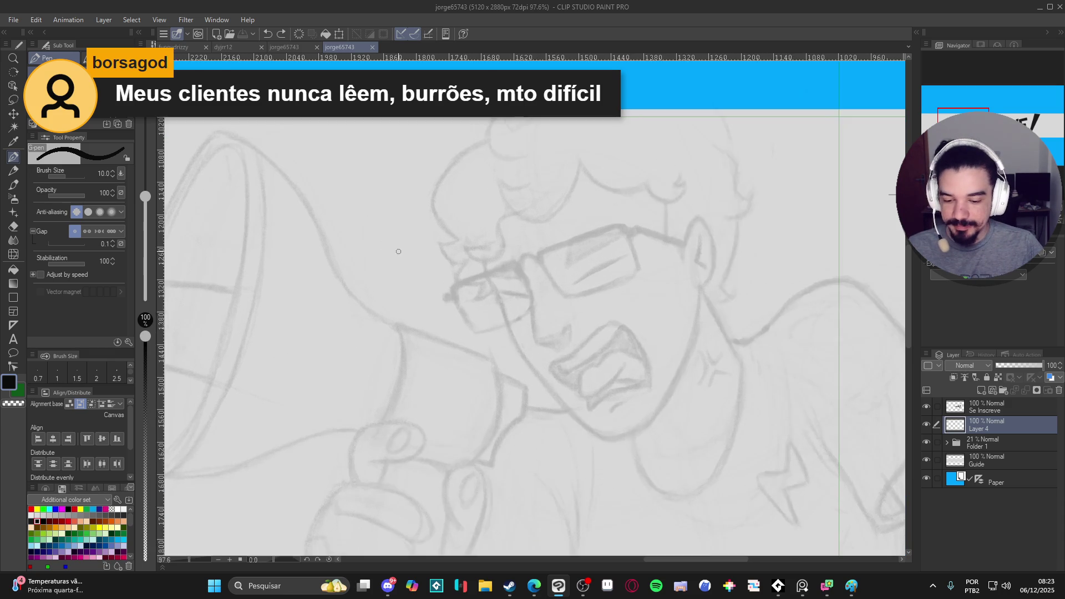
pyautogui.click(933, 422)
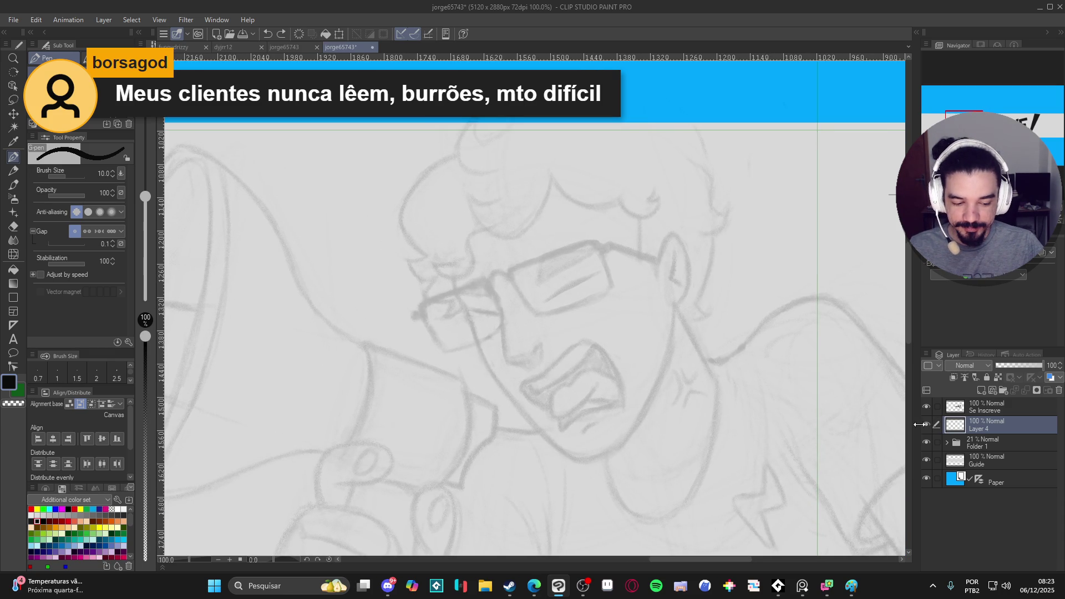
# Step: Ink the outline of the right cheek, undoing a misplaced stroke
pyautogui.moveTo(748, 405); pyautogui.dragTo(731, 410)
pyautogui.moveTo(438, 256)
pyautogui.mouseDown()
pyautogui.moveTo(446, 314)
pyautogui.moveTo(437, 262)
pyautogui.moveTo(492, 403)
pyautogui.moveTo(555, 461)
pyautogui.moveTo(584, 461)
pyautogui.mouseUp()
pyautogui.hotkey('ctrl', 'z')
pyautogui.hotkey('ctrl', 'z')
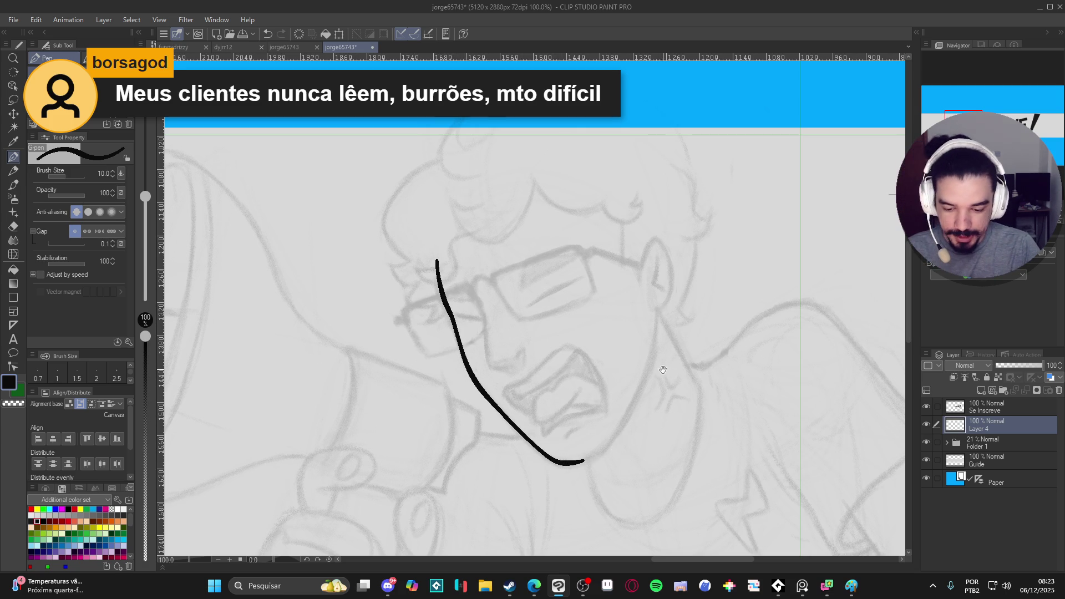
pyautogui.scroll(-1, 666, 372)
pyautogui.moveTo(663, 281)
pyautogui.mouseDown()
pyautogui.moveTo(653, 356)
pyautogui.moveTo(588, 438)
pyautogui.mouseUp()
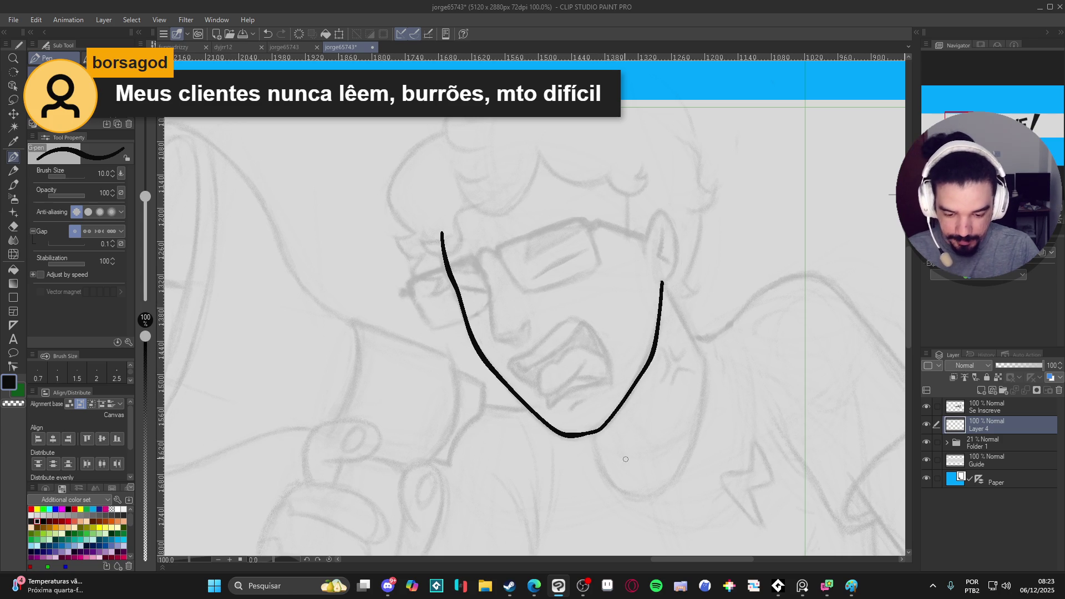
pyautogui.scroll(1, 633, 455)
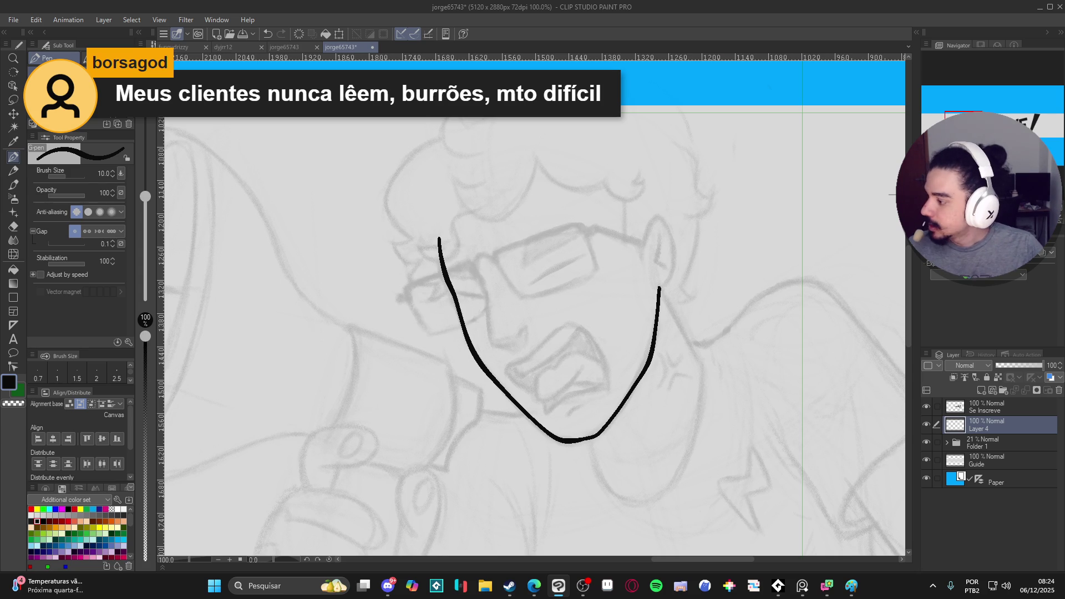
# Step: Ink the outline of the man's ear
pyautogui.hotkey('alt', 'Tab')
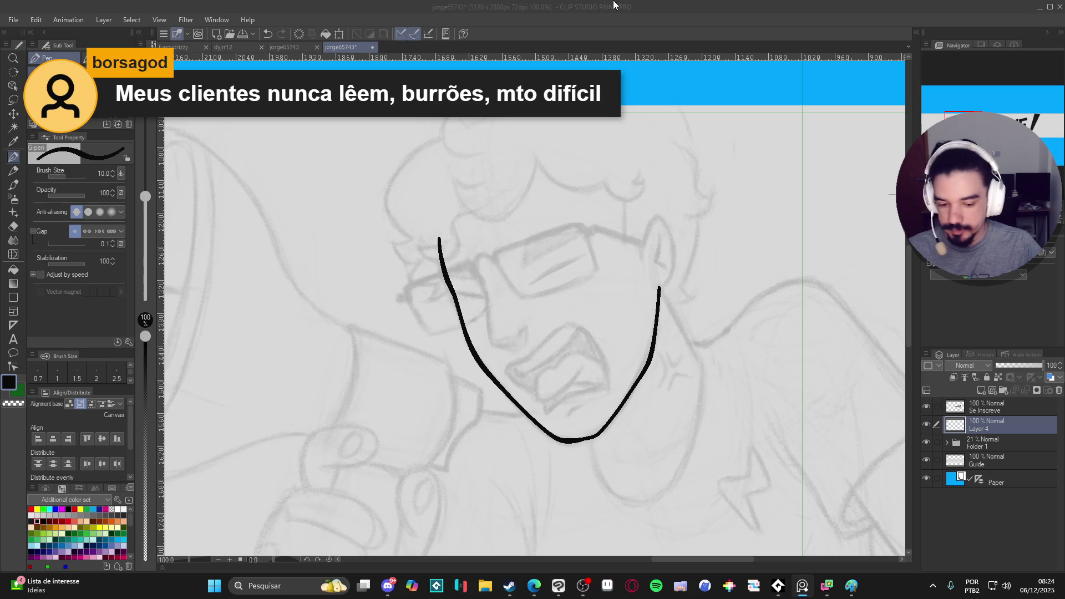
pyautogui.hotkey('alt', 'Tab')
pyautogui.moveTo(541, 375)
pyautogui.mouseDown()
pyautogui.moveTo(545, 422)
pyautogui.moveTo(521, 332)
pyautogui.moveTo(519, 368)
pyautogui.moveTo(534, 383)
pyautogui.moveTo(535, 415)
pyautogui.mouseUp()
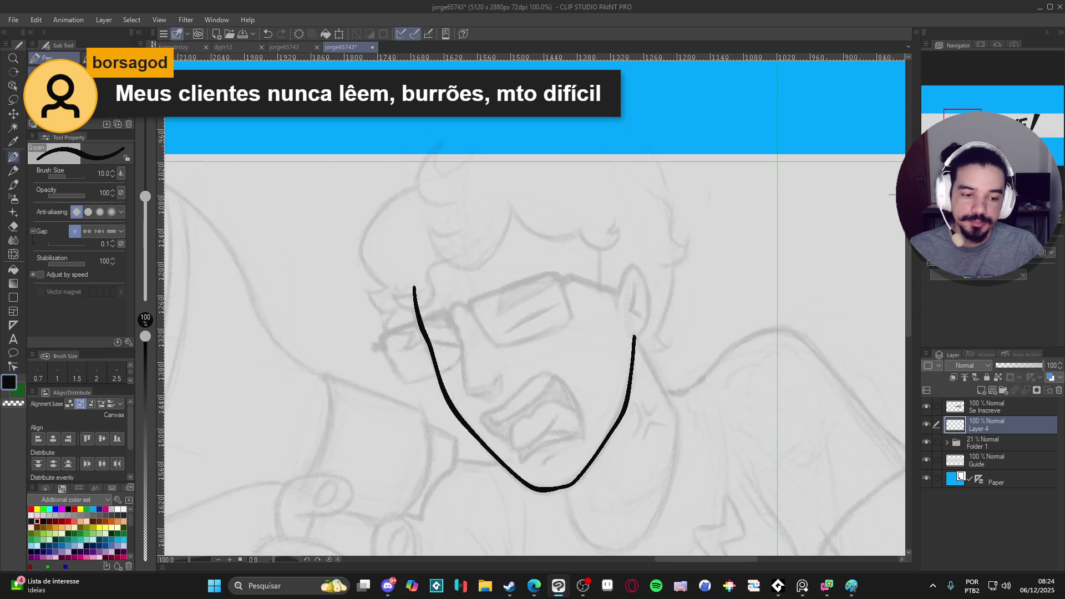
pyautogui.scroll(3, 540, 387)
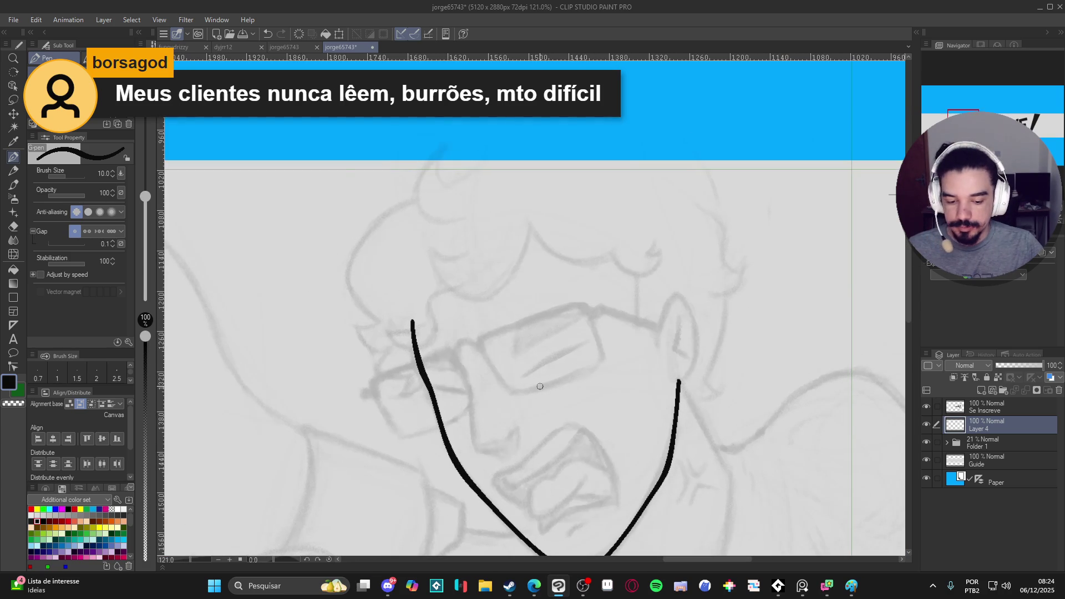
pyautogui.moveTo(658, 342)
pyautogui.mouseDown()
pyautogui.moveTo(667, 302)
pyautogui.moveTo(687, 302)
pyautogui.moveTo(698, 336)
pyautogui.moveTo(684, 382)
pyautogui.moveTo(704, 397)
pyautogui.mouseUp()
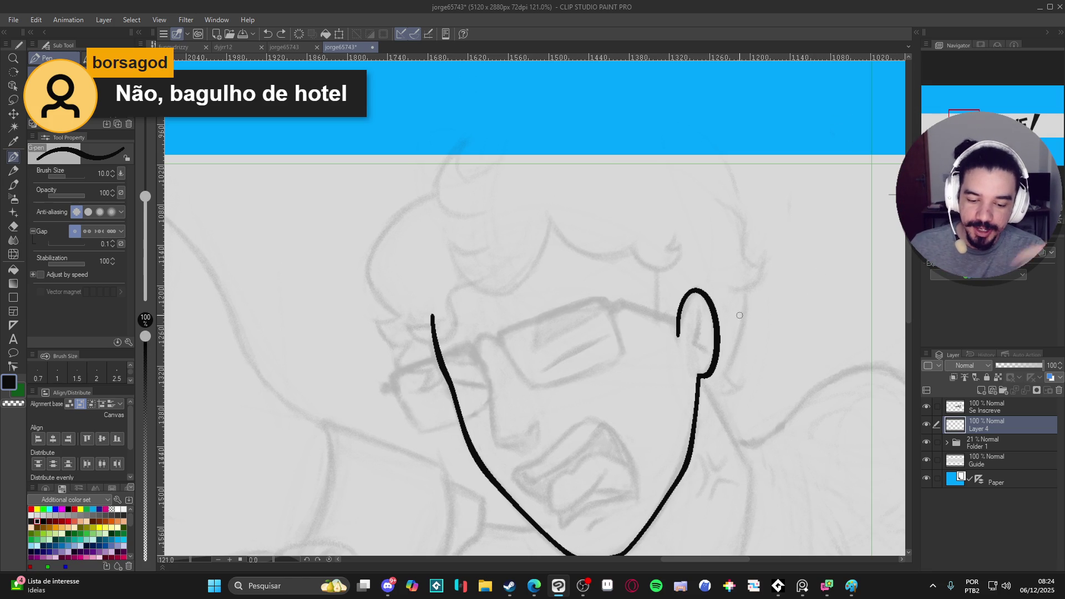
pyautogui.scroll(-2, 732, 261)
# Step: Draw the inner-ear line with a thinner size 7 pen, redrawing it once
pyautogui.press('[')
pyautogui.press('[')
pyautogui.moveTo(698, 264); pyautogui.dragTo(694, 307)
pyautogui.hotkey('ctrl', 'z')
pyautogui.moveTo(698, 263)
pyautogui.mouseDown()
pyautogui.moveTo(693, 309)
pyautogui.moveTo(708, 309)
pyautogui.mouseUp()
pyautogui.hotkey('ctrl', 'z')
pyautogui.hotkey('ctrl', 'z')
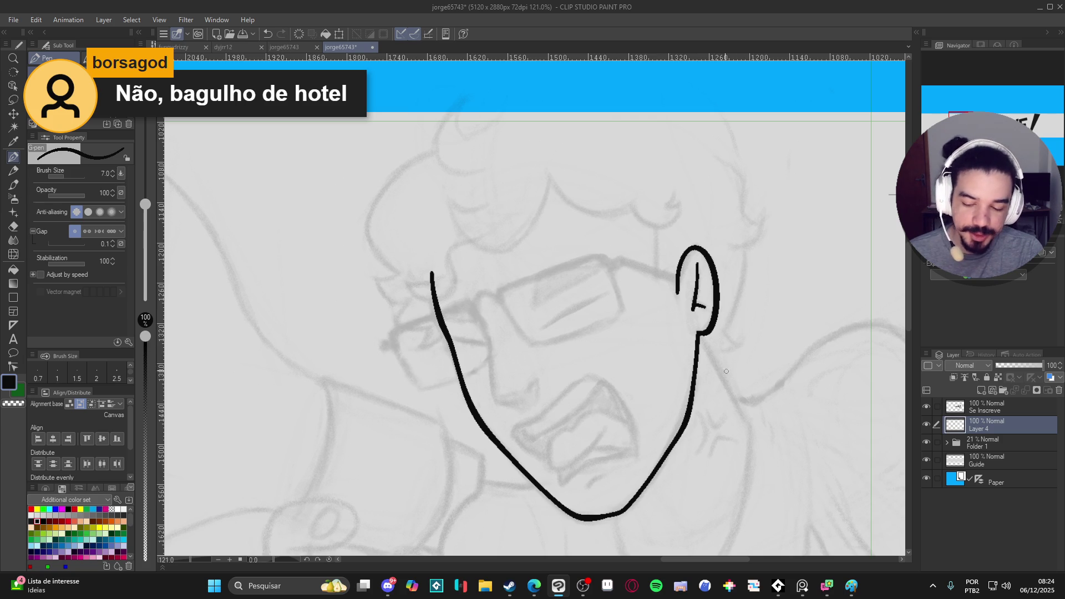
pyautogui.moveTo(722, 368); pyautogui.dragTo(747, 350)
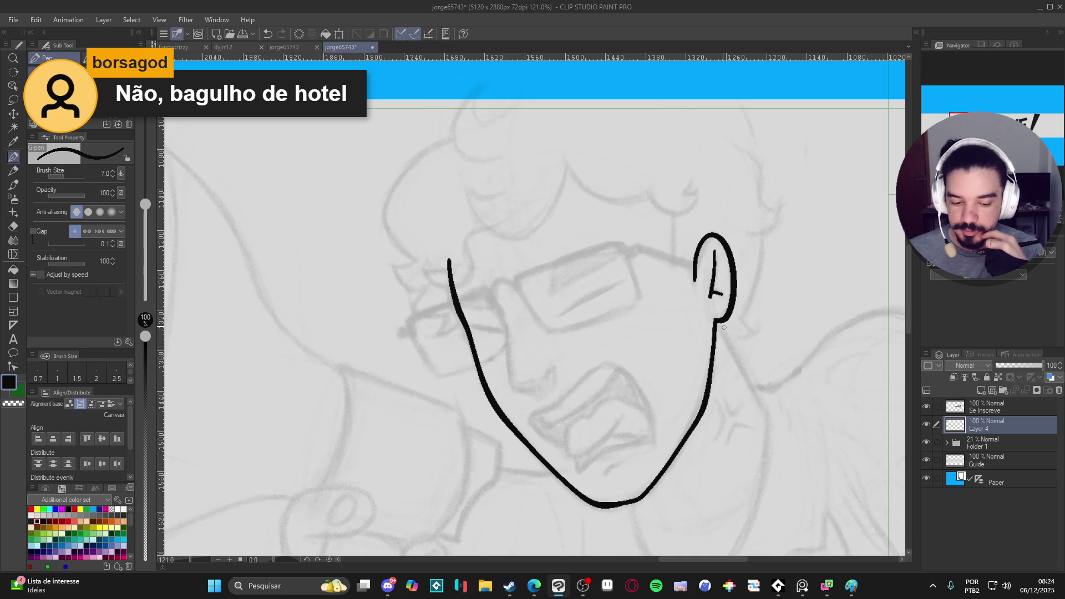
# Step: Restore the thicker pen, shorten the jaw line's top end, and save the drawing
pyautogui.press(']')
pyautogui.press(']')
pyautogui.moveTo(643, 280); pyautogui.dragTo(677, 304)
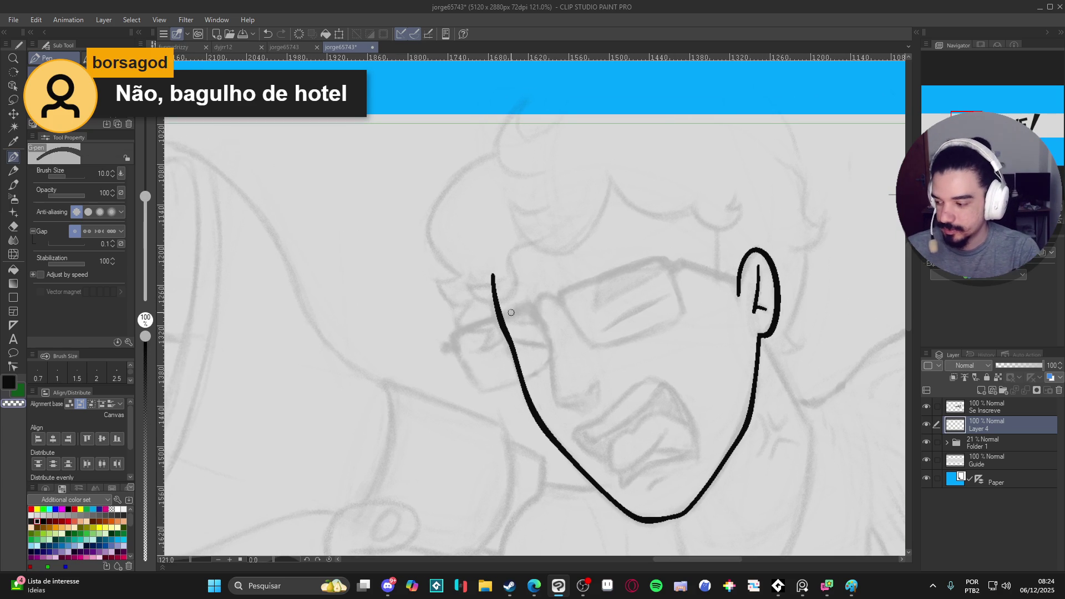
pyautogui.hotkey('ctrl', 'z')
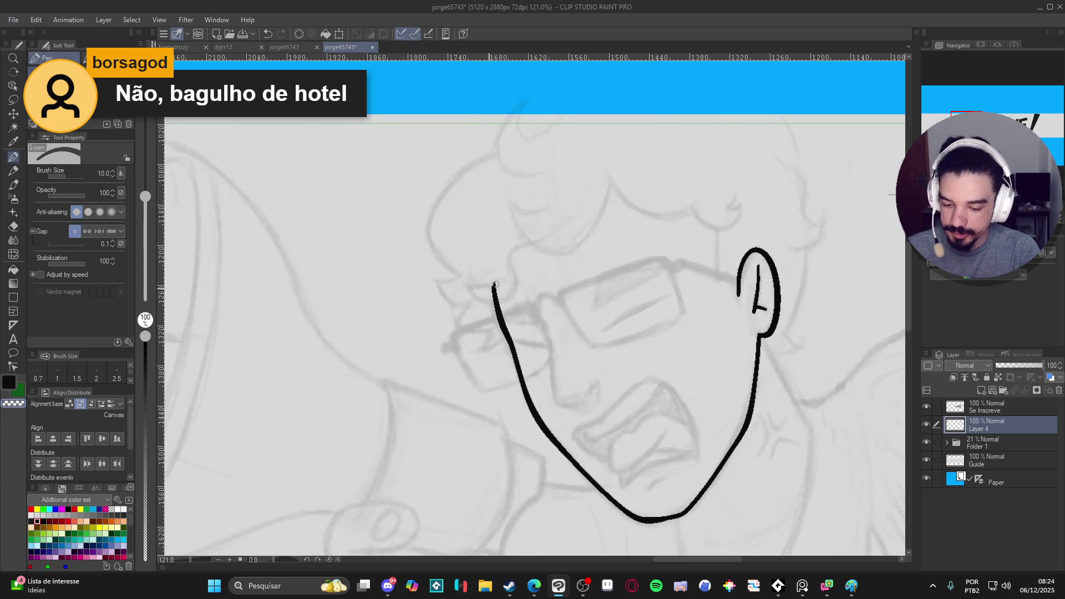
pyautogui.hotkey('ctrl', 'z')
pyautogui.hotkey('ctrl', 'z')
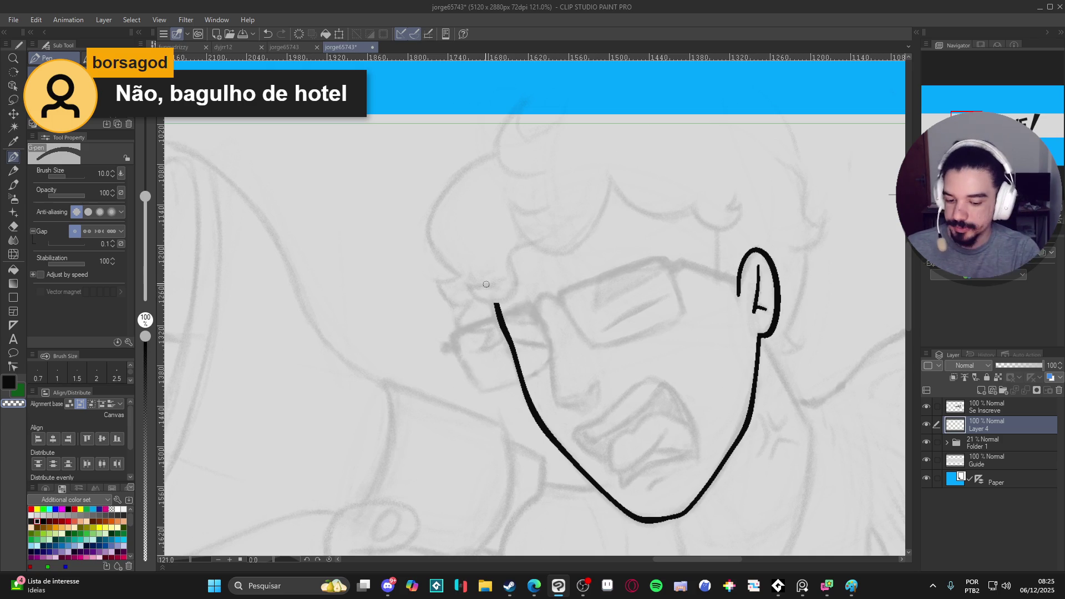
pyautogui.moveTo(526, 293); pyautogui.dragTo(547, 294)
pyautogui.hotkey('ctrl', 's')
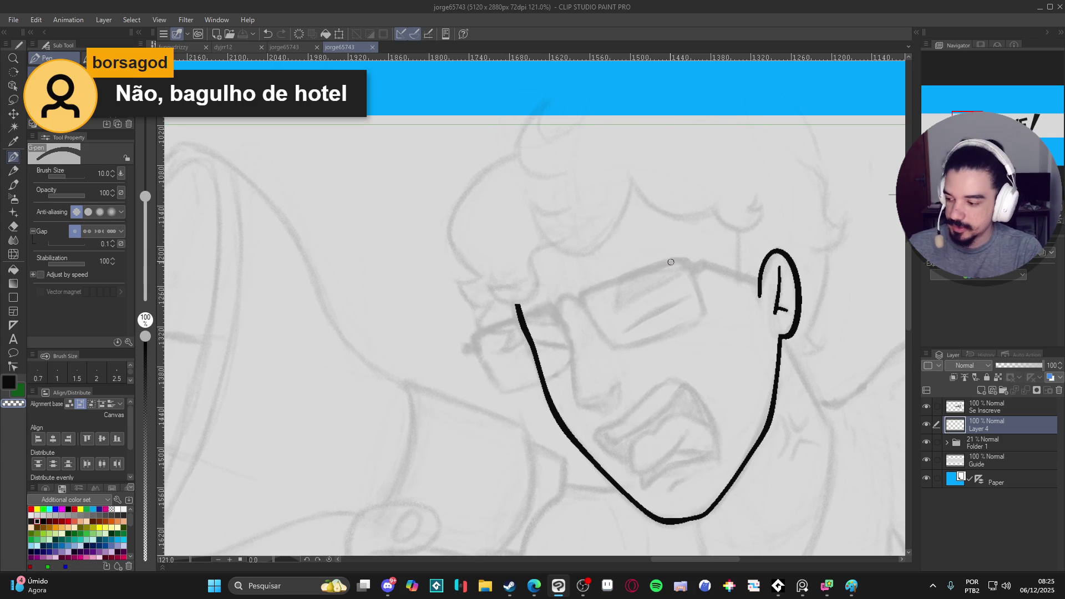
# Step: Ink the hair curl above the jaw line with a hooked end on a tilted canvas
pyautogui.moveTo(635, 292); pyautogui.dragTo(648, 294)
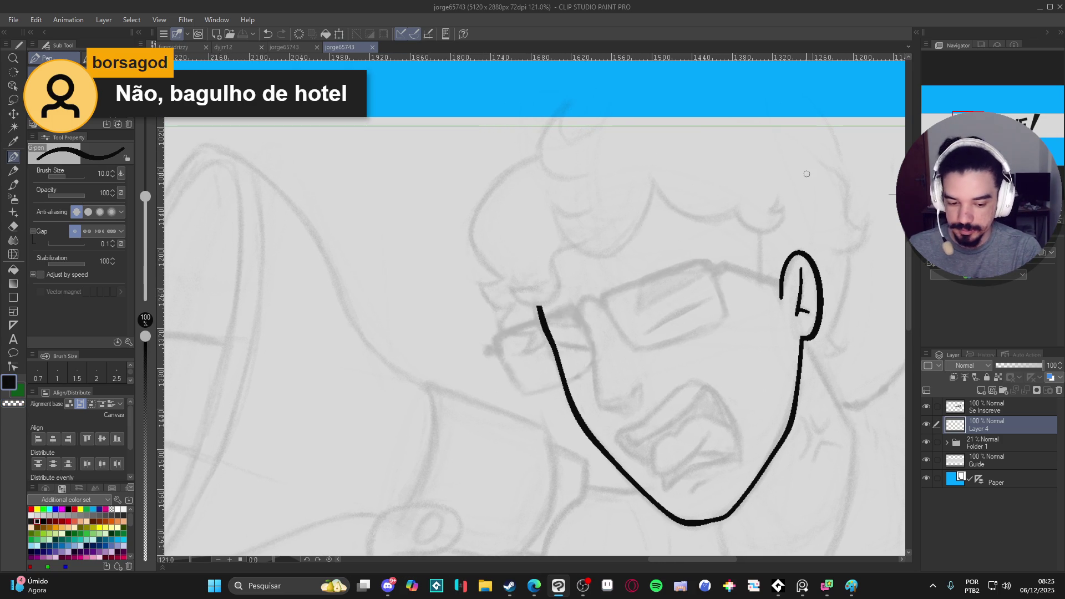
pyautogui.click(936, 425)
pyautogui.moveTo(653, 257)
pyautogui.mouseDown()
pyautogui.moveTo(670, 266)
pyautogui.moveTo(585, 255)
pyautogui.moveTo(572, 272)
pyautogui.moveTo(579, 297)
pyautogui.moveTo(564, 311)
pyautogui.moveTo(530, 297)
pyautogui.mouseUp()
pyautogui.hotkey('ctrl', 'z')
pyautogui.hotkey('shift', 'space')
pyautogui.moveTo(580, 332)
pyautogui.mouseDown()
pyautogui.moveTo(616, 310)
pyautogui.moveTo(681, 242)
pyautogui.moveTo(678, 232)
pyautogui.mouseUp()
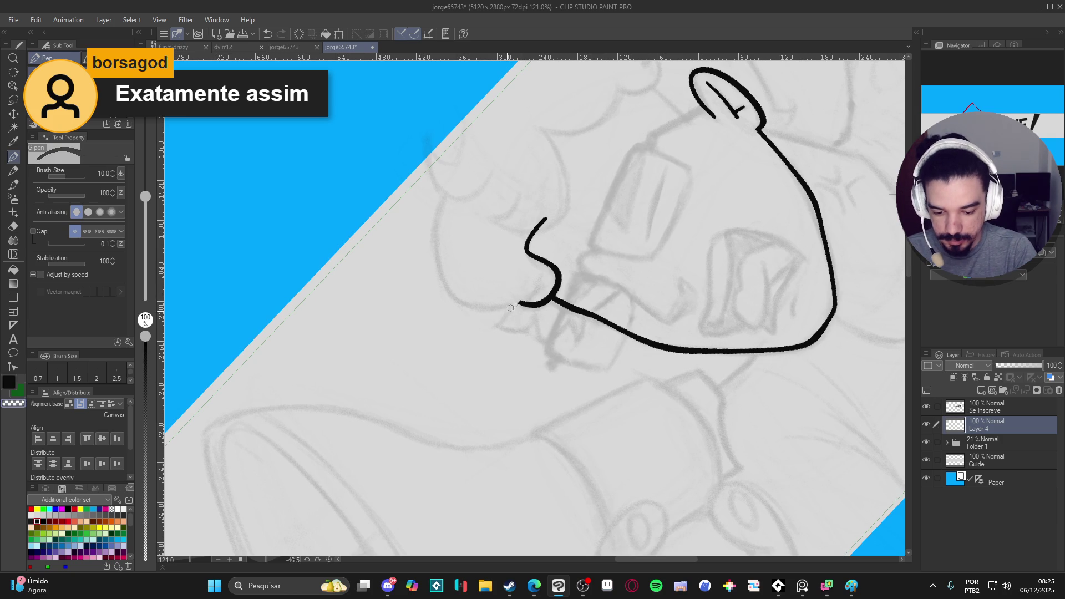
pyautogui.hotkey('ctrl', 'z')
pyautogui.moveTo(538, 283); pyautogui.dragTo(519, 311)
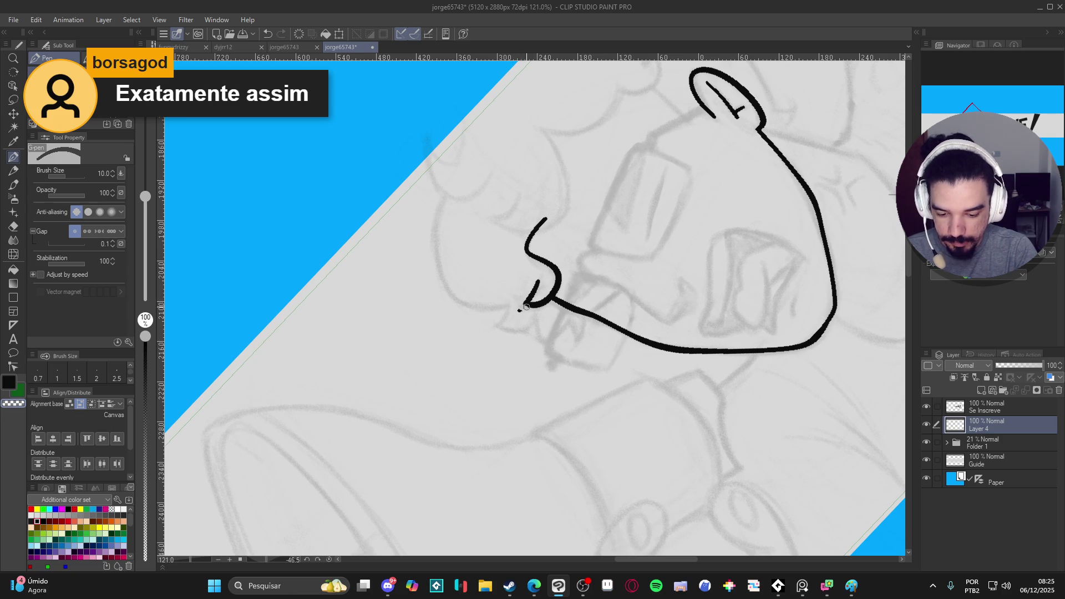
# Step: Reset the canvas rotation to upright and use the eraser with anti-aliasing off
pyautogui.hotkey('ctrl', 'shift', 'r')
pyautogui.moveTo(612, 257)
pyautogui.mouseDown()
pyautogui.moveTo(565, 317)
pyautogui.moveTo(536, 324)
pyautogui.mouseUp()
pyautogui.press('e')
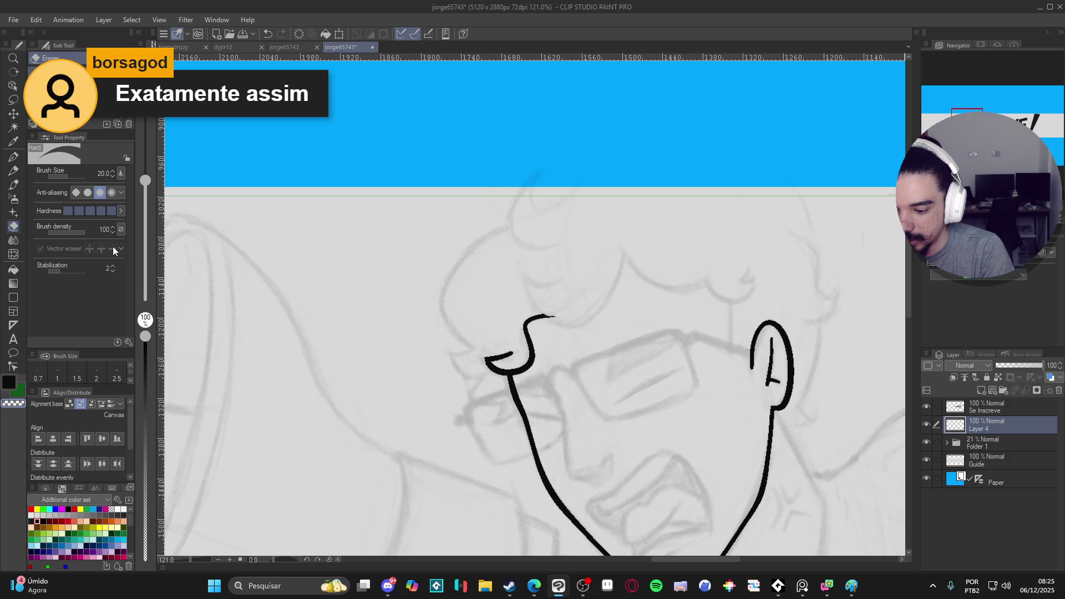
pyautogui.click(77, 193)
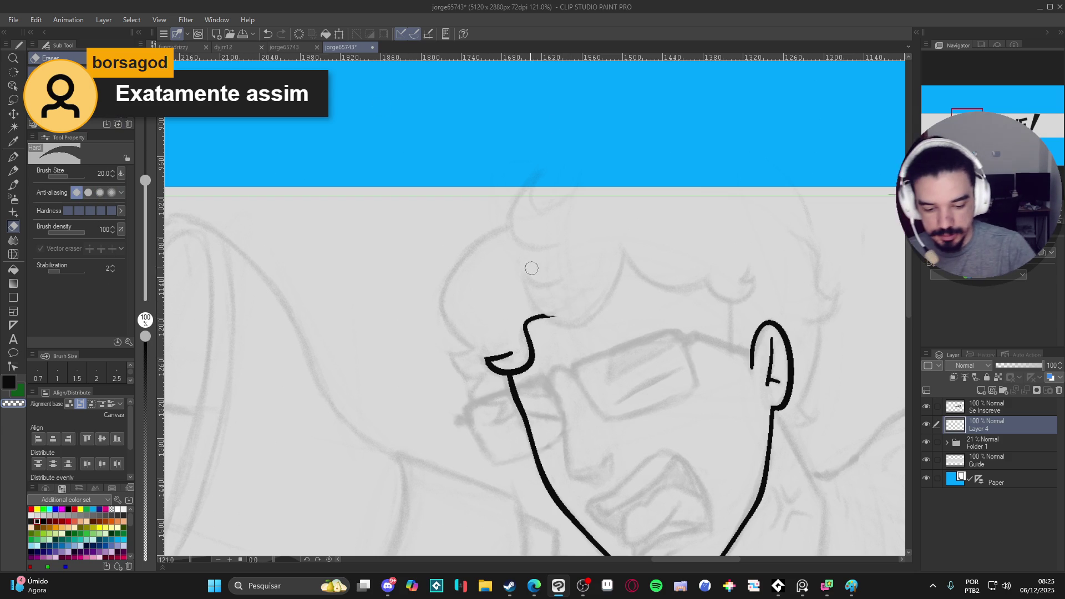
# Step: Erase the right tip of the hair curl and switch back to the G-pen
pyautogui.moveTo(558, 319); pyautogui.dragTo(547, 315)
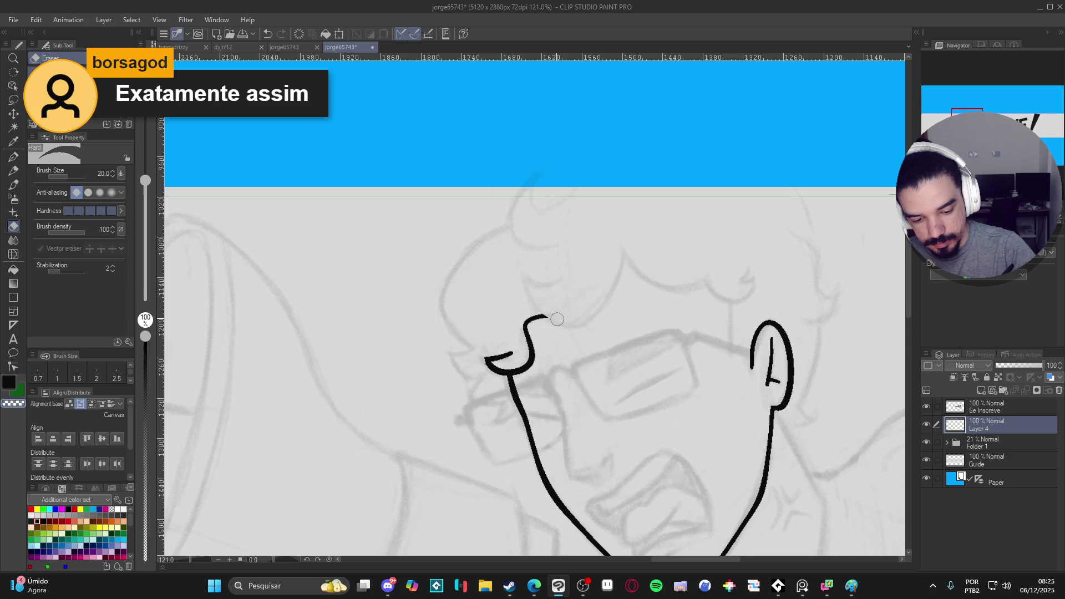
pyautogui.press('p')
pyautogui.moveTo(739, 416)
pyautogui.mouseDown()
pyautogui.moveTo(706, 380)
pyautogui.moveTo(717, 335)
pyautogui.mouseUp()
# Step: Zoom in and out around the face to check the inked lines
pyautogui.scroll(-5, 638, 353)
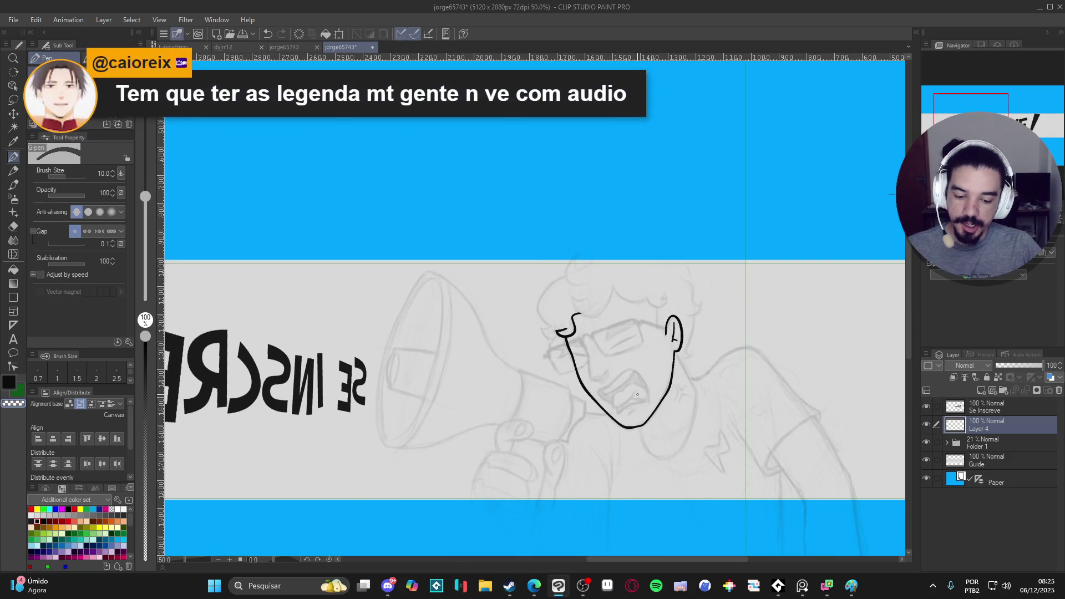
pyautogui.scroll(-1, 640, 387)
pyautogui.scroll(7, 569, 338)
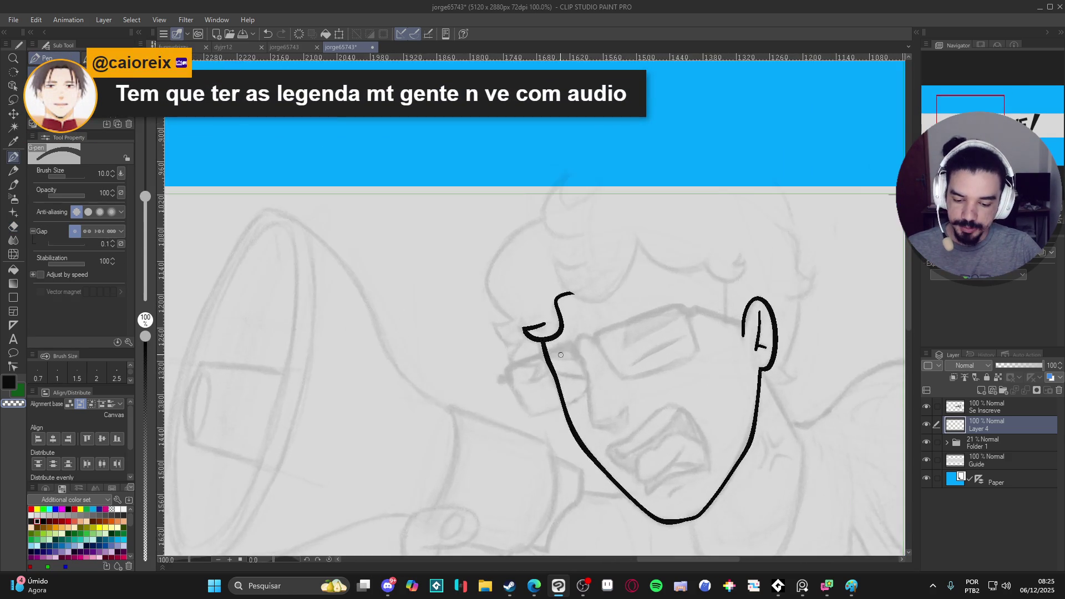
pyautogui.scroll(7, 561, 351)
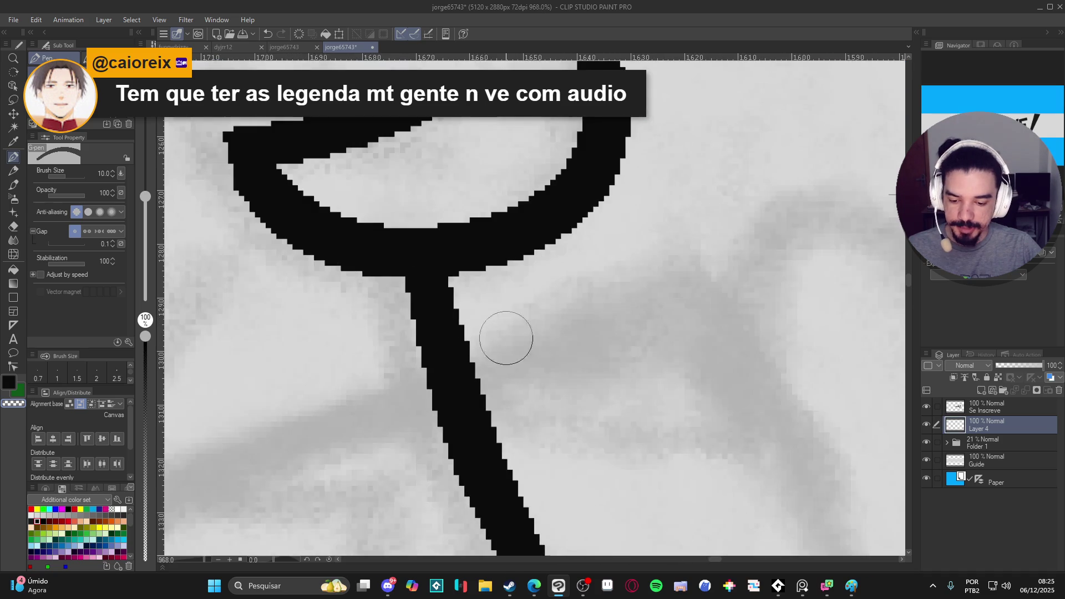
pyautogui.scroll(-12, 473, 309)
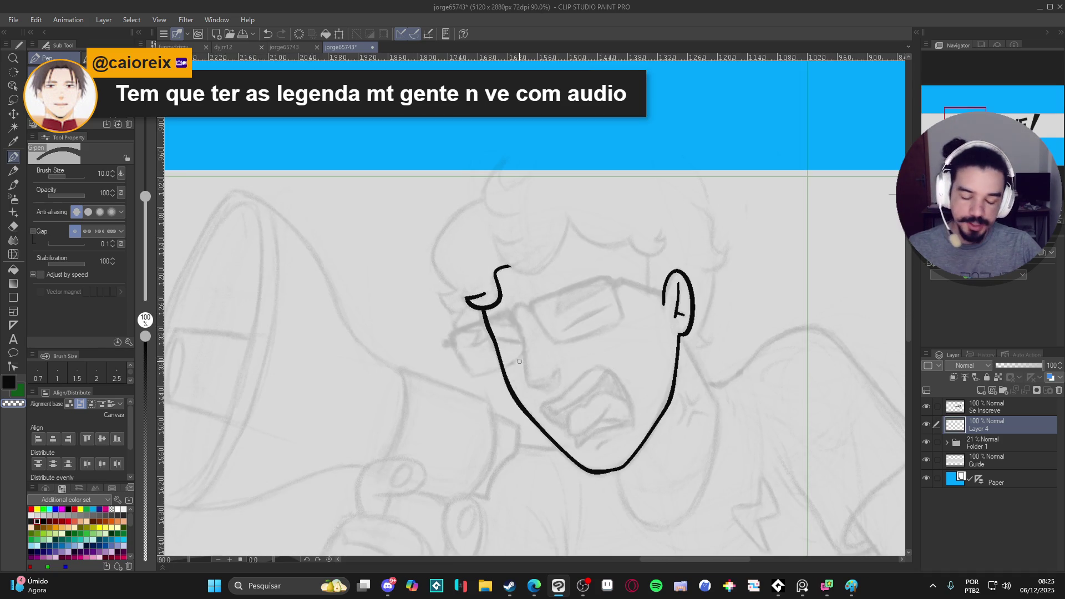
pyautogui.scroll(-1, 493, 347)
pyautogui.moveTo(494, 347); pyautogui.dragTo(540, 384)
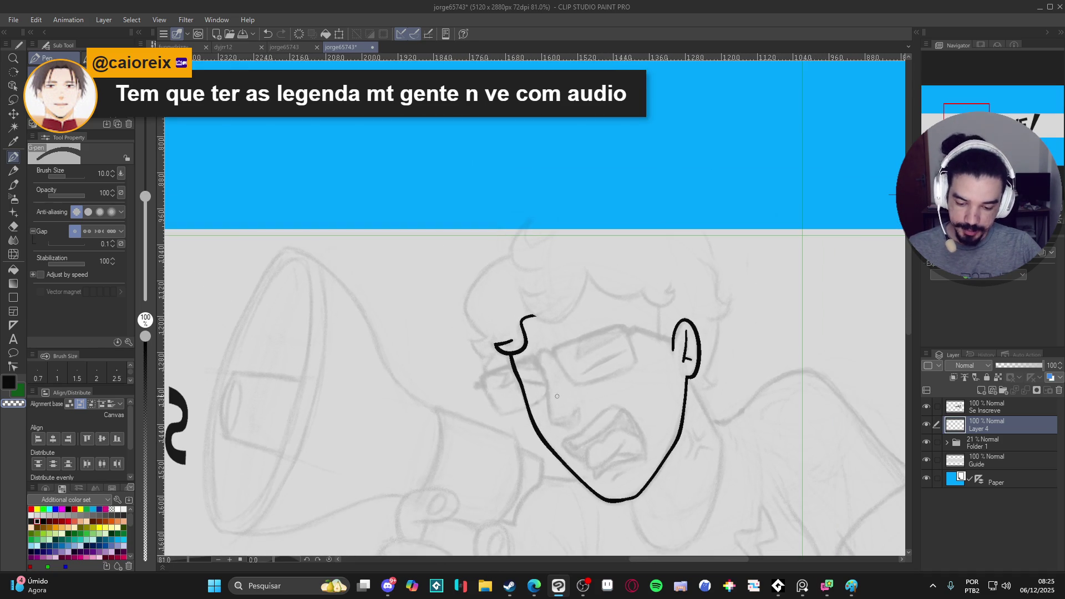
pyautogui.scroll(3, 552, 399)
pyautogui.scroll(-2, 558, 364)
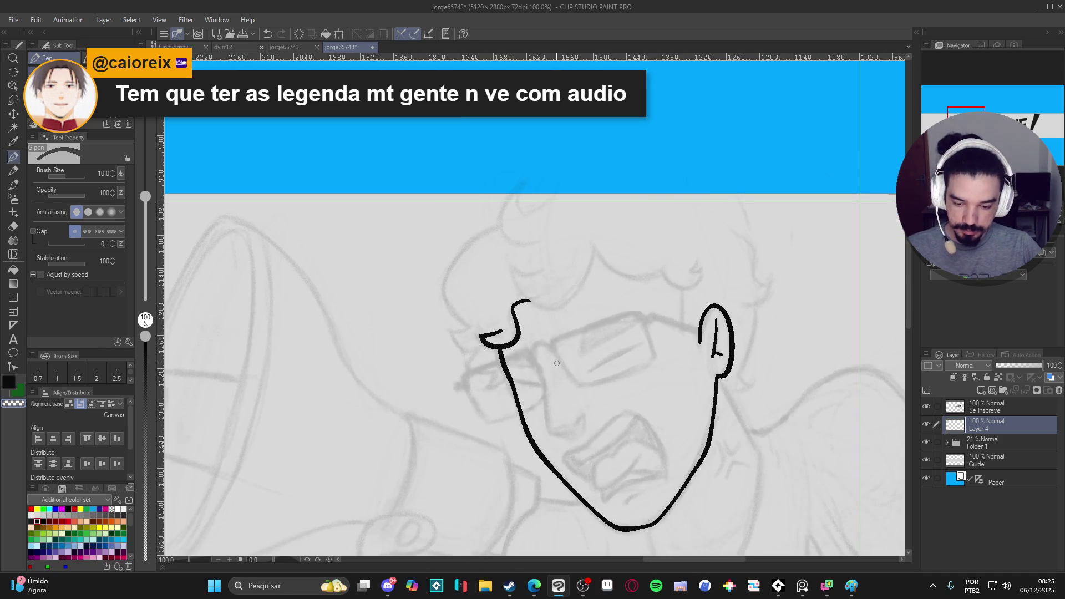
pyautogui.moveTo(572, 362); pyautogui.dragTo(584, 365)
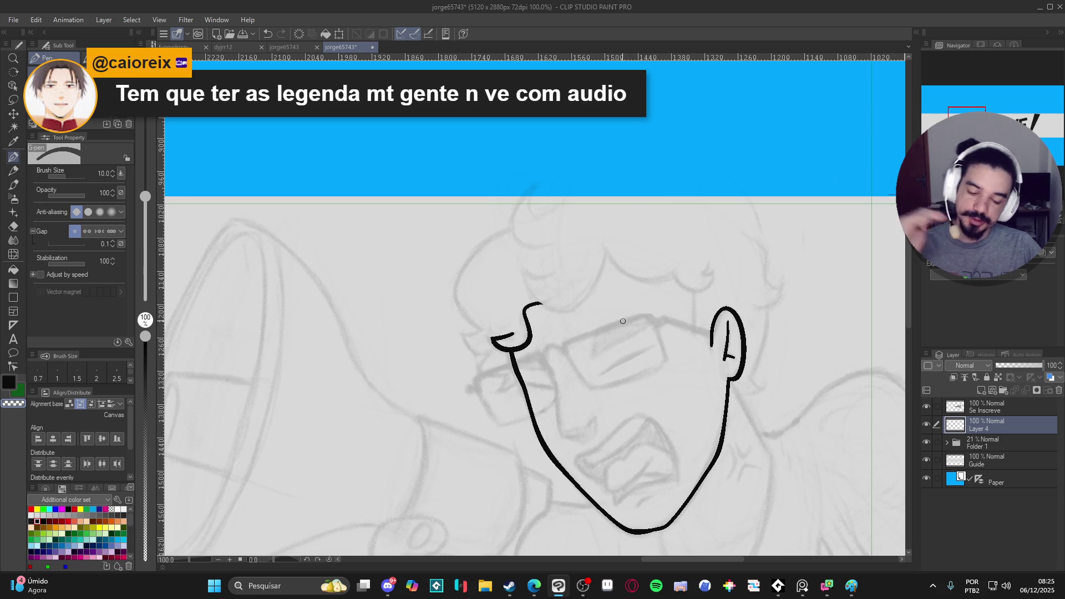
pyautogui.scroll(-5, 603, 323)
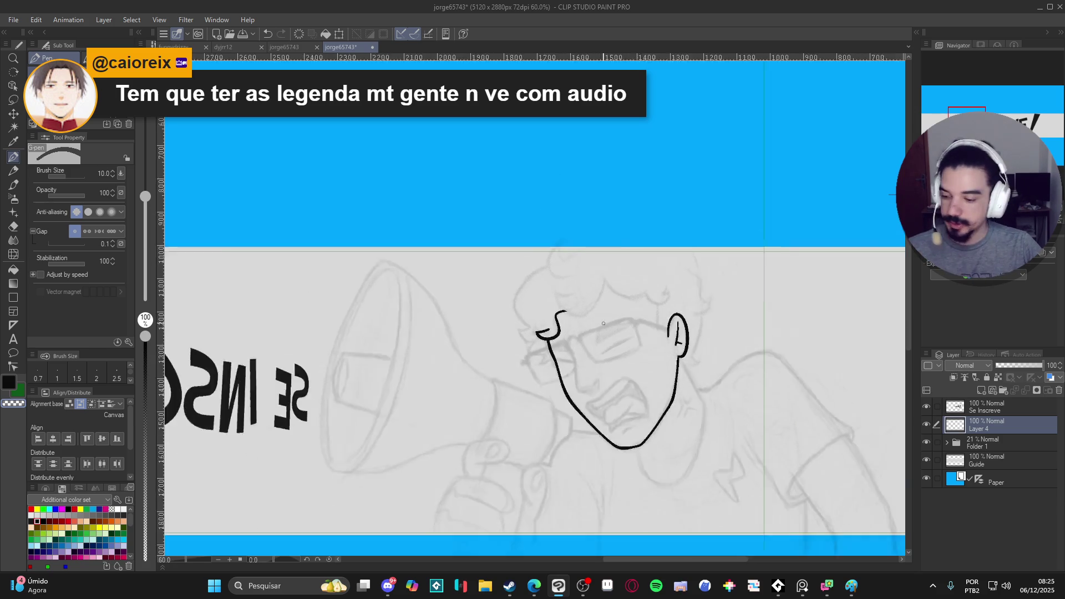
pyautogui.scroll(5, 607, 356)
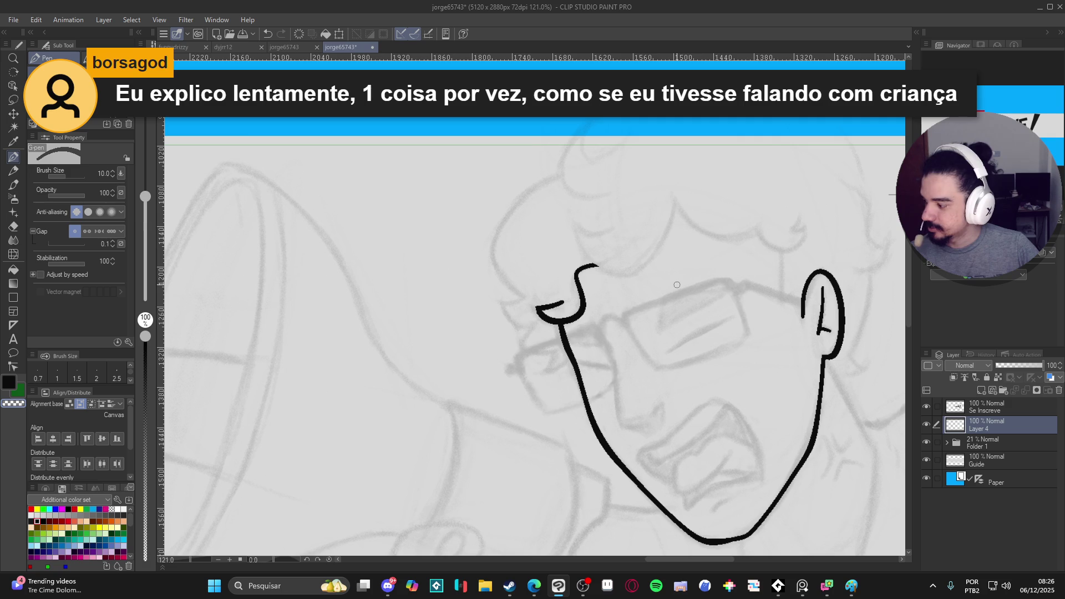
# Step: Ink a hair lock above the curl on a steeply rotated canvas
pyautogui.scroll(2, 517, 313)
pyautogui.moveTo(517, 313); pyautogui.dragTo(517, 335)
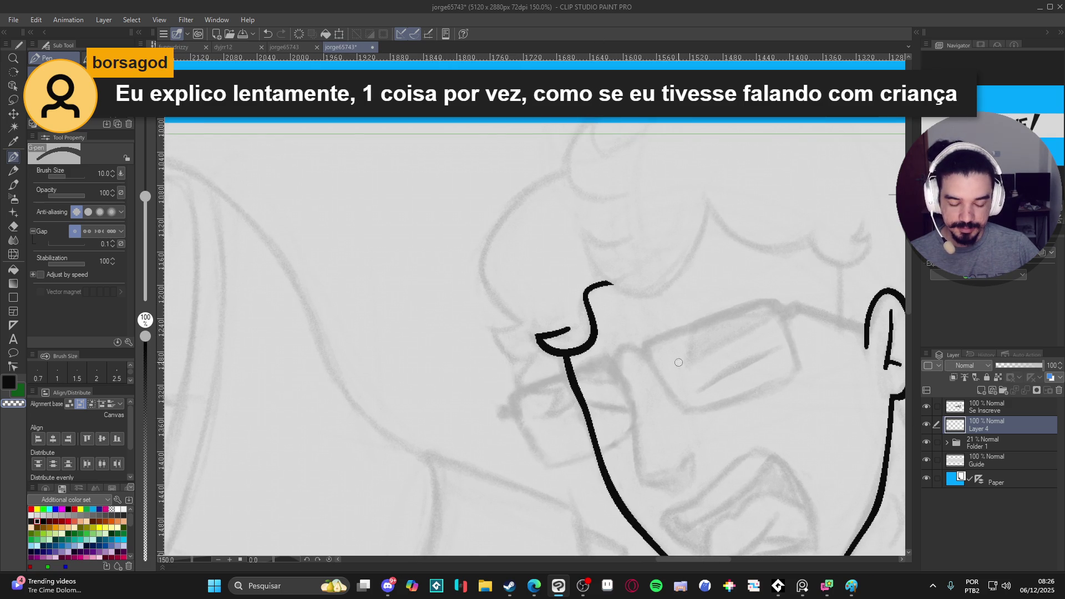
pyautogui.moveTo(663, 415); pyautogui.dragTo(381, 376)
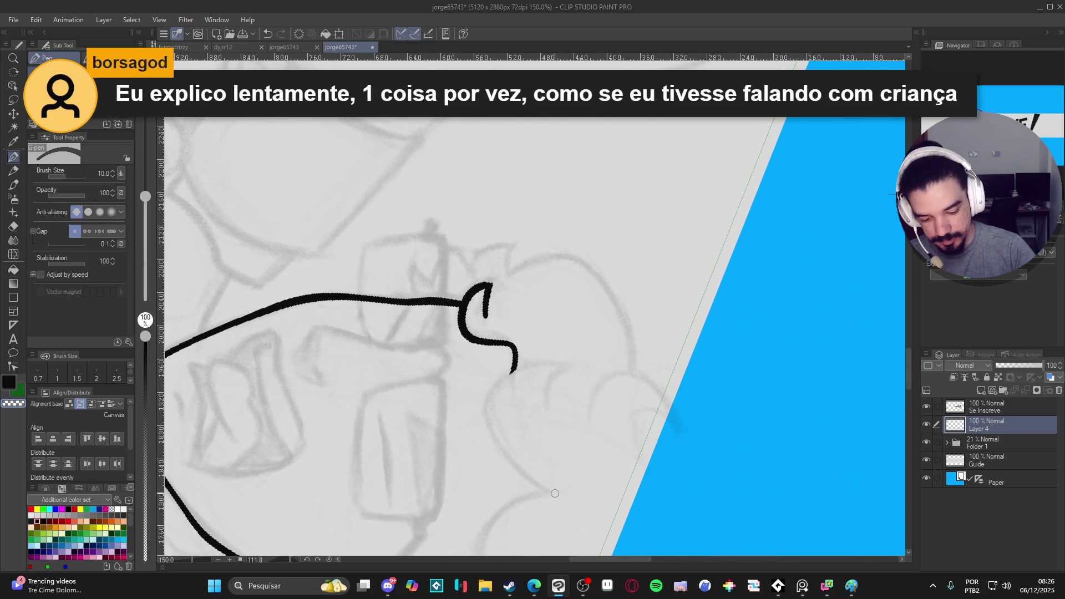
pyautogui.moveTo(562, 495)
pyautogui.mouseDown()
pyautogui.moveTo(499, 452)
pyautogui.moveTo(498, 389)
pyautogui.moveTo(577, 355)
pyautogui.moveTo(546, 395)
pyautogui.moveTo(551, 416)
pyautogui.mouseUp()
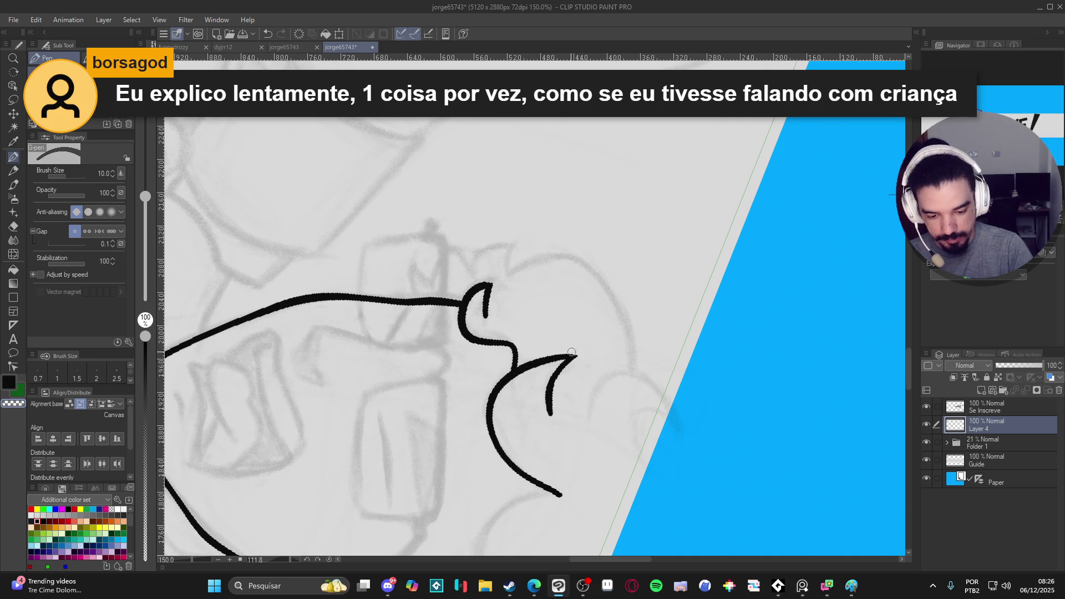
# Step: Ink a longer hair strand from the tip at a gentler canvas angle
pyautogui.moveTo(620, 437)
pyautogui.mouseDown()
pyautogui.moveTo(638, 491)
pyautogui.moveTo(741, 469)
pyautogui.moveTo(727, 333)
pyautogui.moveTo(652, 424)
pyautogui.moveTo(606, 365)
pyautogui.mouseUp()
pyautogui.press('p')
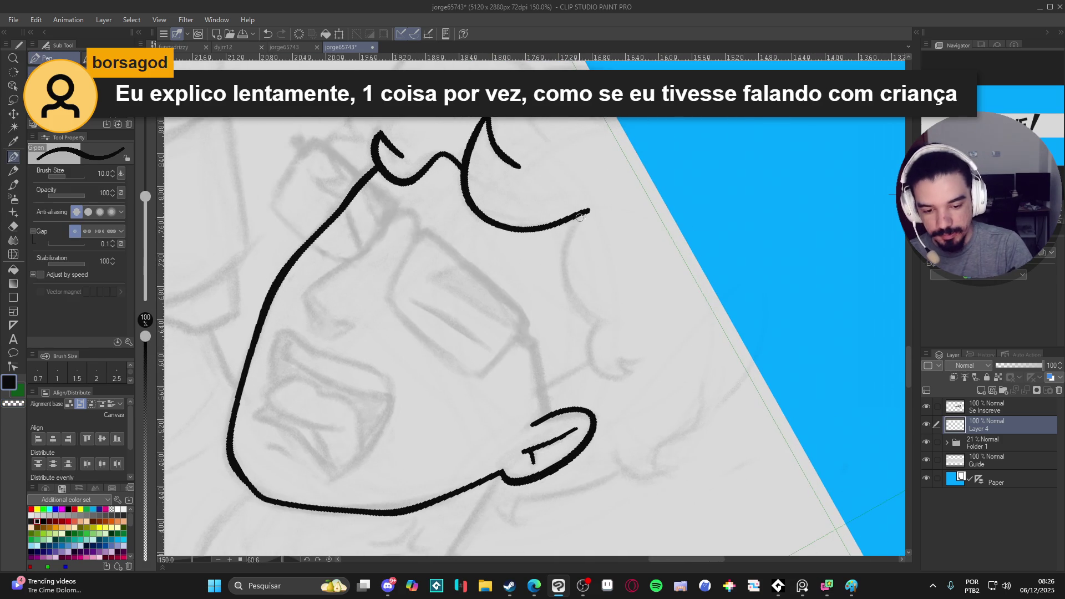
pyautogui.moveTo(587, 211)
pyautogui.mouseDown()
pyautogui.moveTo(561, 252)
pyautogui.moveTo(576, 301)
pyautogui.moveTo(607, 326)
pyautogui.moveTo(556, 349)
pyautogui.moveTo(605, 361)
pyautogui.moveTo(587, 342)
pyautogui.moveTo(614, 345)
pyautogui.moveTo(683, 267)
pyautogui.mouseUp()
pyautogui.hotkey('ctrl', 'z')
# Step: Restore pen size 10, rotate the canvas to about 54 degrees, and add Layer 5
pyautogui.moveTo(672, 425)
pyautogui.mouseDown()
pyautogui.moveTo(638, 423)
pyautogui.moveTo(594, 283)
pyautogui.moveTo(566, 289)
pyautogui.moveTo(580, 317)
pyautogui.moveTo(574, 337)
pyautogui.mouseUp()
pyautogui.press('p')
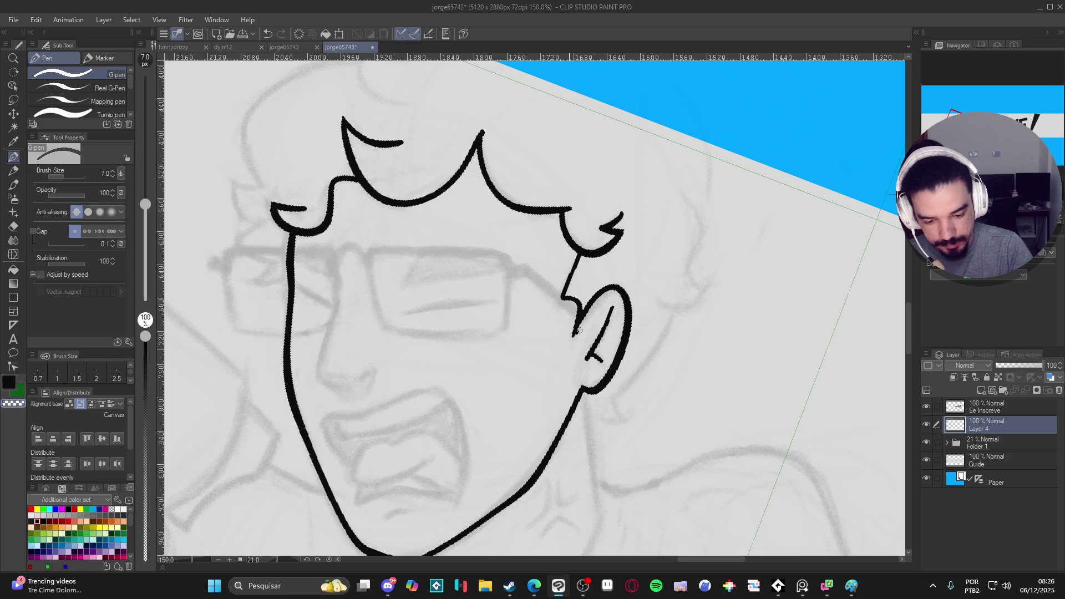
pyautogui.press(']')
pyautogui.press(']')
pyautogui.moveTo(670, 426)
pyautogui.mouseDown()
pyautogui.moveTo(714, 466)
pyautogui.moveTo(616, 527)
pyautogui.mouseUp()
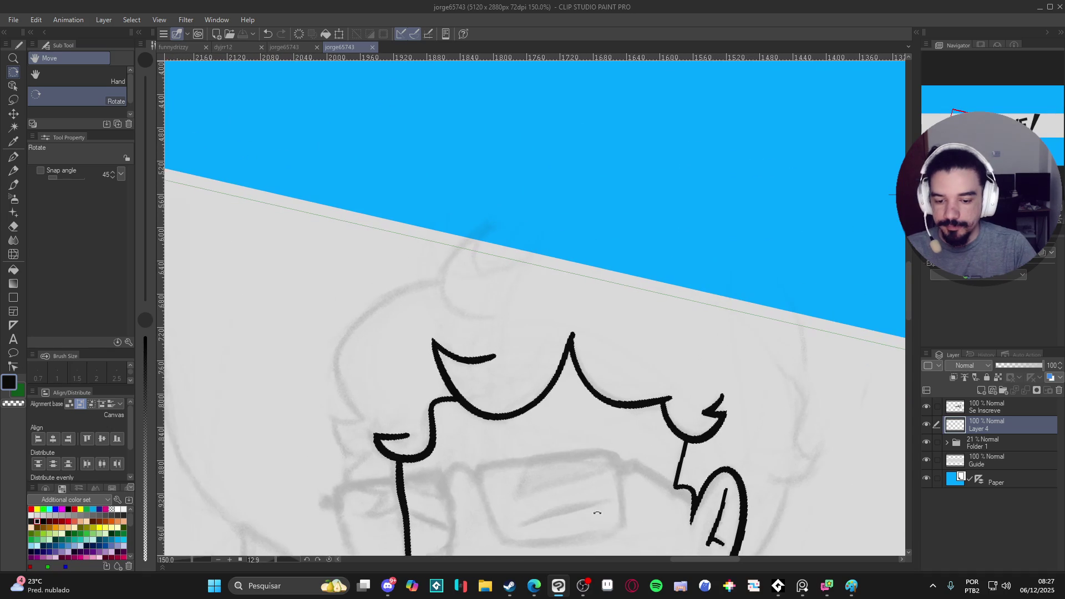
pyautogui.moveTo(476, 306)
pyautogui.mouseDown()
pyautogui.moveTo(514, 270)
pyautogui.moveTo(506, 222)
pyautogui.moveTo(566, 222)
pyautogui.moveTo(599, 259)
pyautogui.moveTo(560, 238)
pyautogui.moveTo(612, 312)
pyautogui.moveTo(596, 254)
pyautogui.moveTo(611, 314)
pyautogui.mouseUp()
pyautogui.press('p')
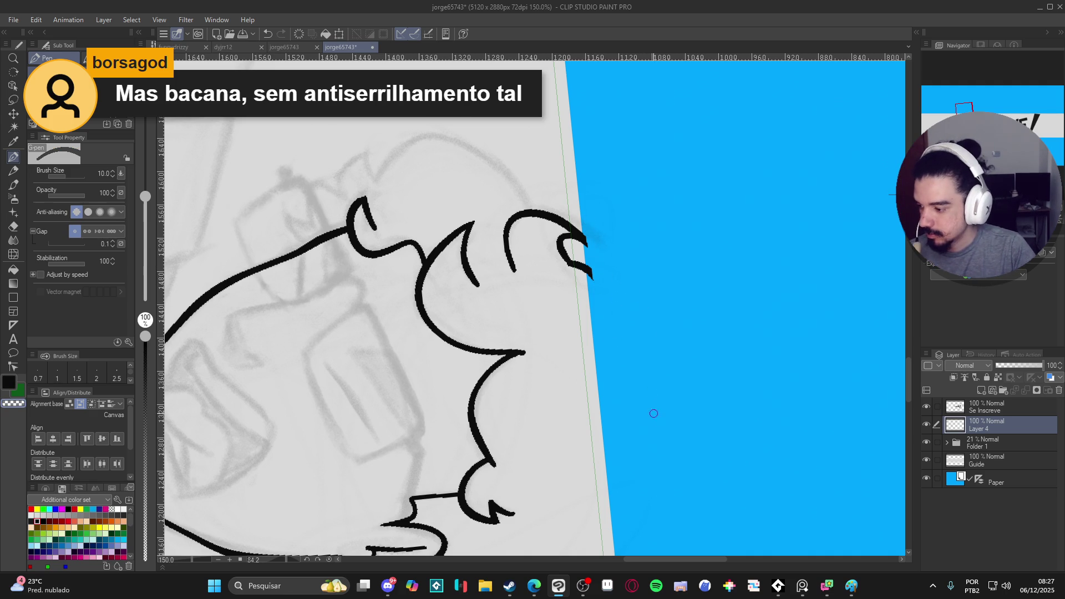
pyautogui.scroll(-3, 644, 456)
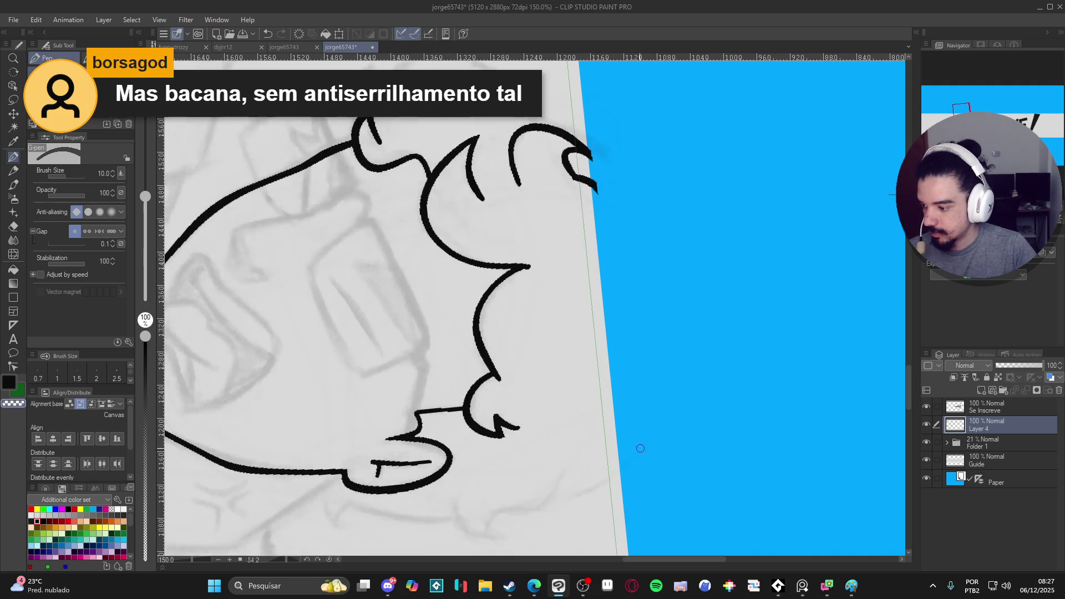
pyautogui.scroll(-1, 634, 455)
pyautogui.moveTo(636, 455)
pyautogui.mouseDown()
pyautogui.moveTo(666, 476)
pyautogui.moveTo(709, 346)
pyautogui.moveTo(634, 459)
pyautogui.moveTo(705, 492)
pyautogui.moveTo(666, 455)
pyautogui.moveTo(550, 241)
pyautogui.mouseUp()
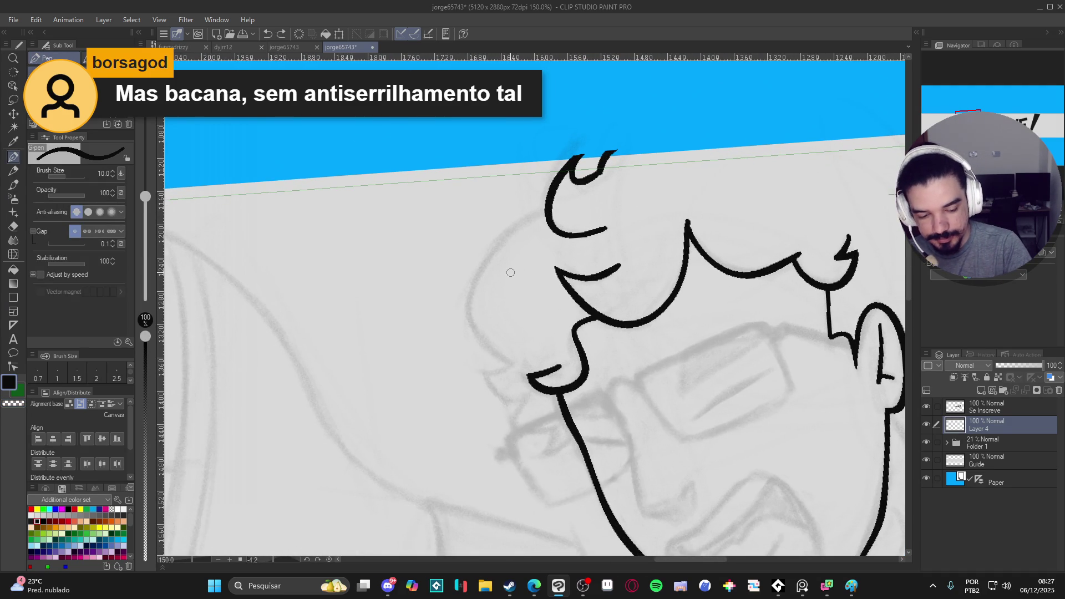
pyautogui.hotkey('ctrl', 'shift', 'n')
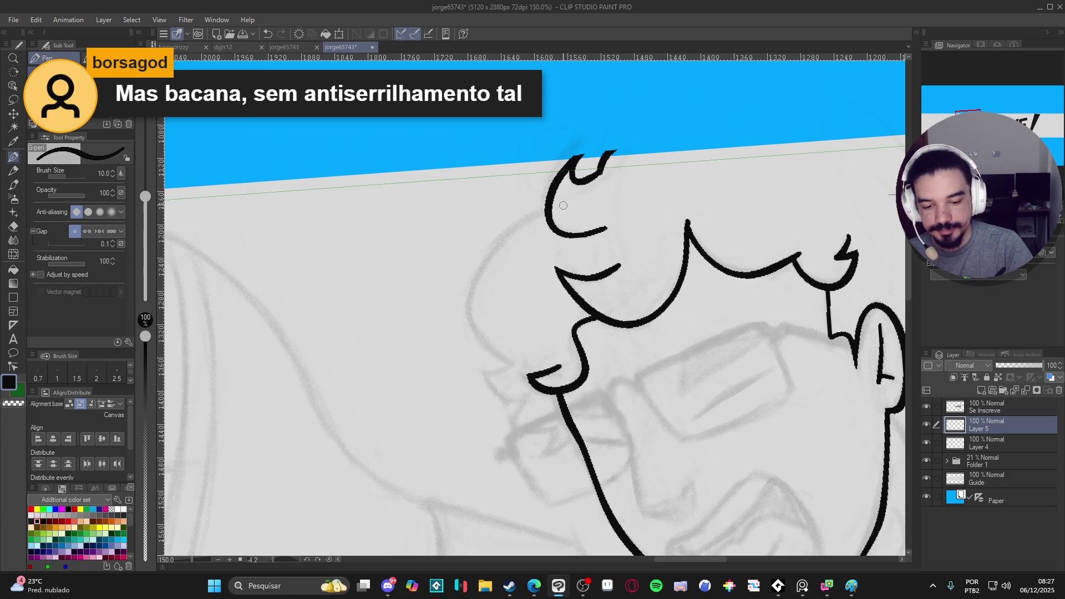
# Step: Ink a hair strand curving down-left and two small curls, trimming a stray tail
pyautogui.moveTo(577, 202)
pyautogui.mouseDown()
pyautogui.moveTo(541, 210)
pyautogui.moveTo(482, 264)
pyautogui.moveTo(467, 325)
pyautogui.moveTo(513, 359)
pyautogui.mouseUp()
pyautogui.moveTo(552, 192); pyautogui.dragTo(493, 206)
pyautogui.moveTo(454, 267)
pyautogui.mouseDown()
pyautogui.moveTo(452, 249)
pyautogui.moveTo(504, 237)
pyautogui.mouseUp()
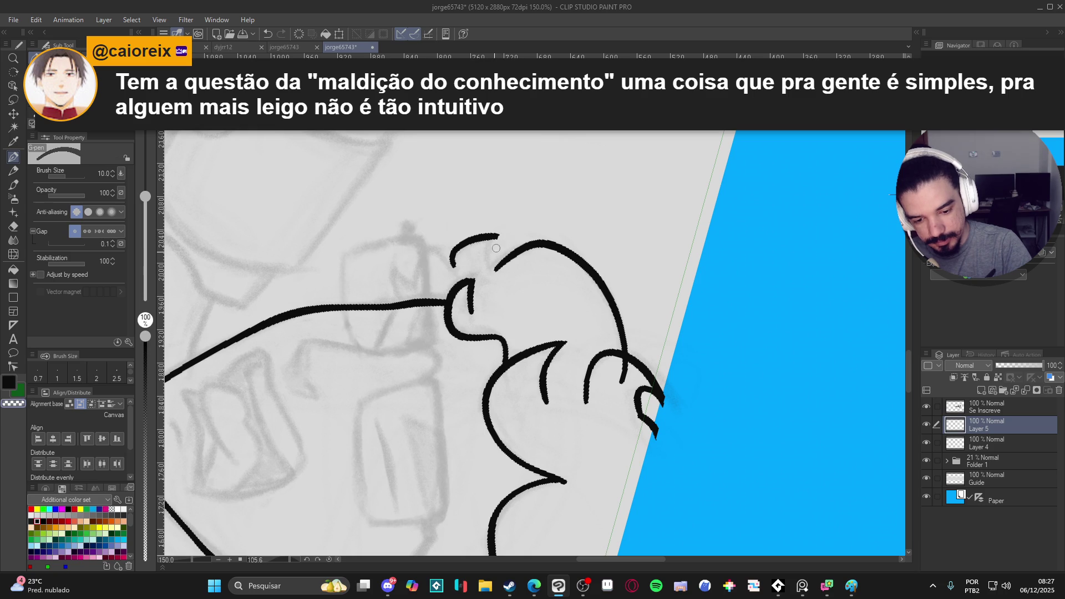
pyautogui.moveTo(499, 222)
pyautogui.mouseDown()
pyautogui.moveTo(488, 257)
pyautogui.moveTo(503, 279)
pyautogui.mouseUp()
pyautogui.hotkey('ctrl', 'z')
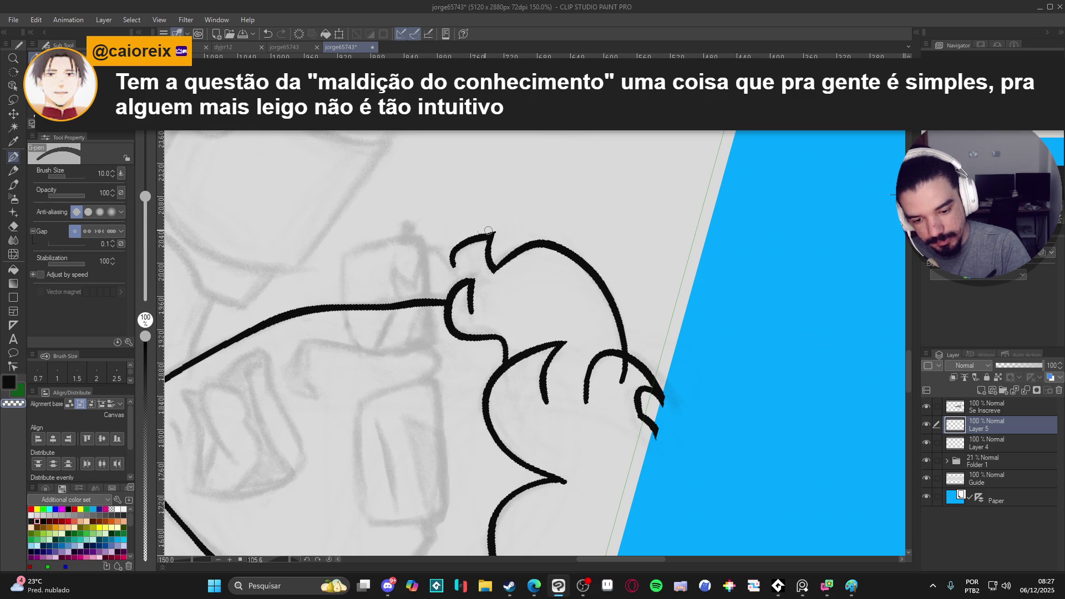
# Step: Turn the canvas upright and ink a sideburn curl beside the glasses
pyautogui.hotkey('shift', 'space')
pyautogui.moveTo(625, 469)
pyautogui.mouseDown()
pyautogui.moveTo(654, 311)
pyautogui.moveTo(588, 233)
pyautogui.moveTo(588, 201)
pyautogui.moveTo(566, 213)
pyautogui.mouseUp()
pyautogui.press('e')
pyautogui.press('p')
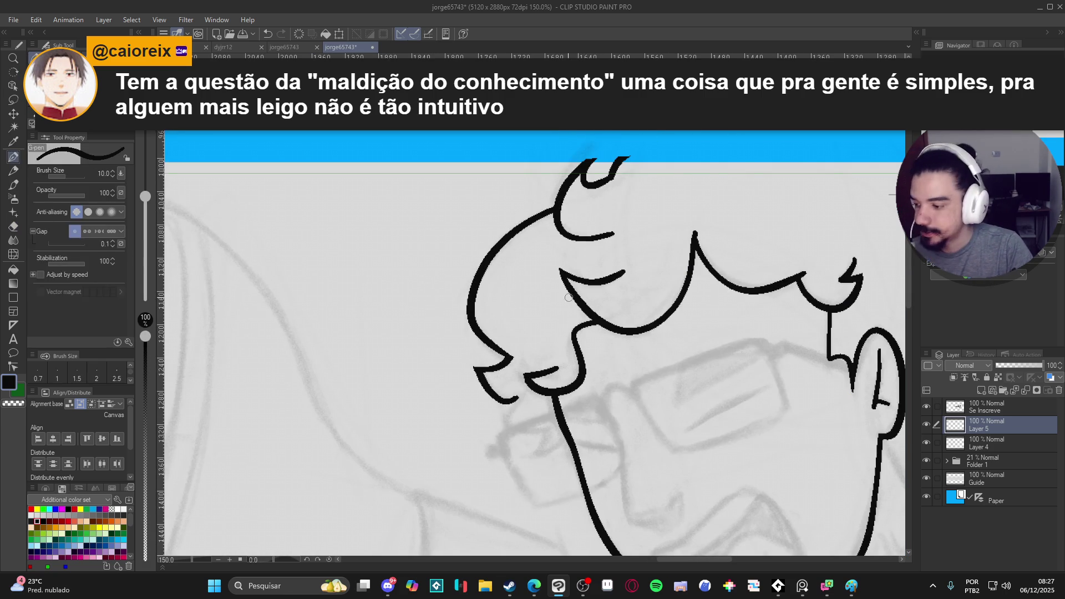
pyautogui.moveTo(576, 288); pyautogui.dragTo(565, 227)
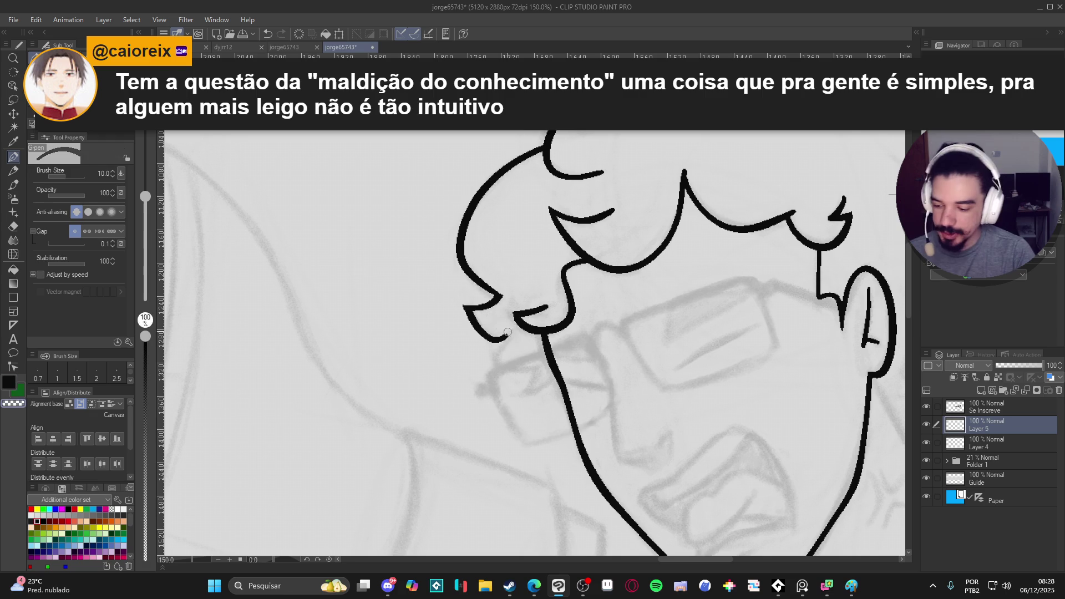
pyautogui.moveTo(507, 336)
pyautogui.mouseDown()
pyautogui.moveTo(498, 354)
pyautogui.moveTo(506, 370)
pyautogui.moveTo(536, 369)
pyautogui.moveTo(526, 393)
pyautogui.mouseUp()
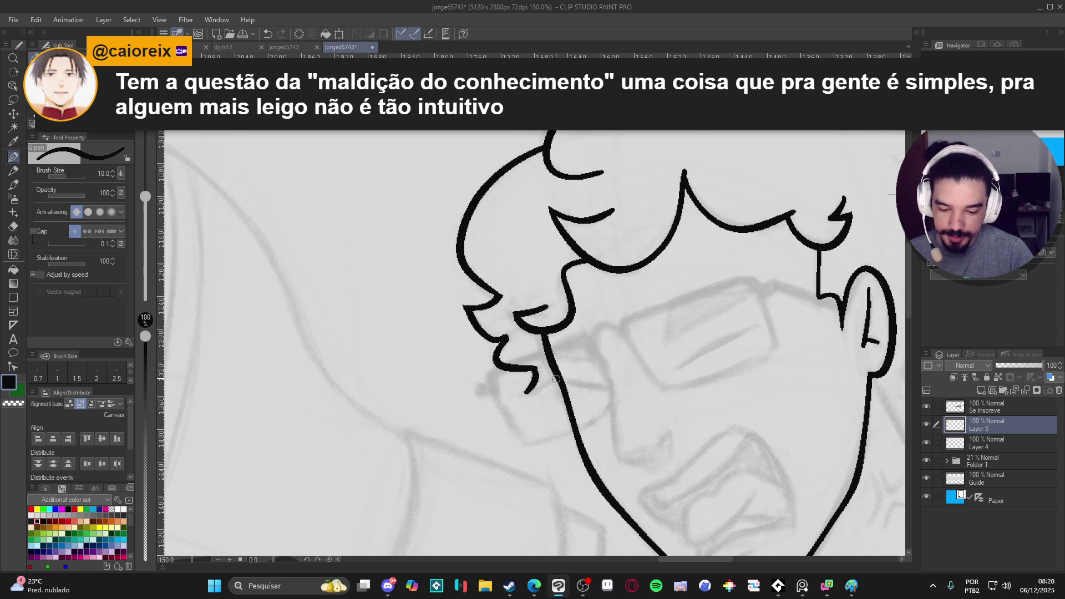
# Step: Ink the hair line beside the jaw, redrawing the misplaced stroke
pyautogui.moveTo(559, 348)
pyautogui.mouseDown()
pyautogui.moveTo(550, 392)
pyautogui.moveTo(516, 393)
pyautogui.mouseUp()
pyautogui.hotkey('ctrl', 'z')
pyautogui.moveTo(556, 352); pyautogui.dragTo(562, 363)
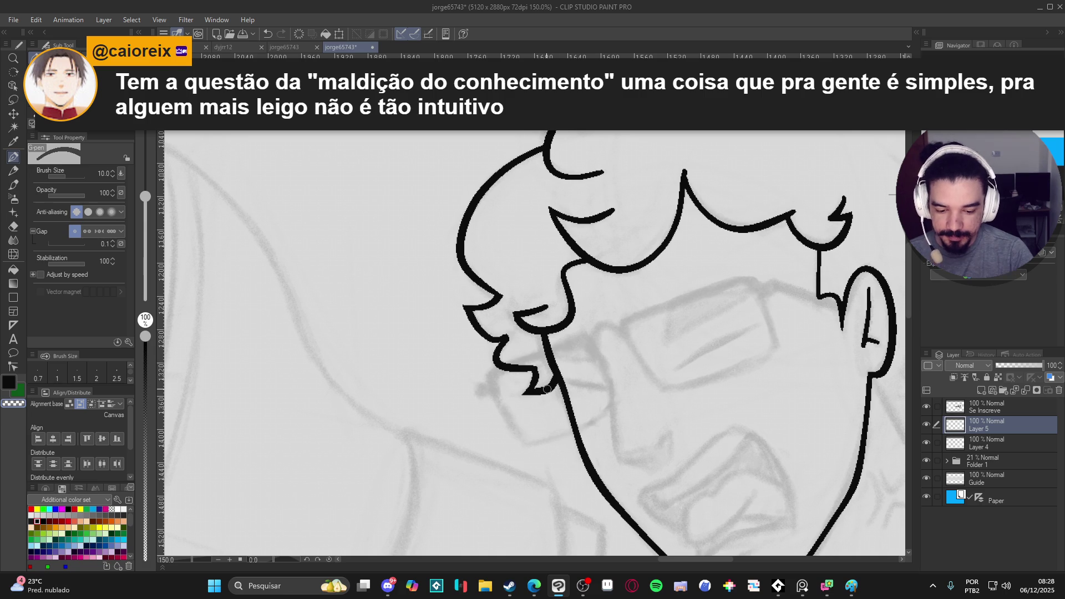
pyautogui.scroll(-3, 541, 395)
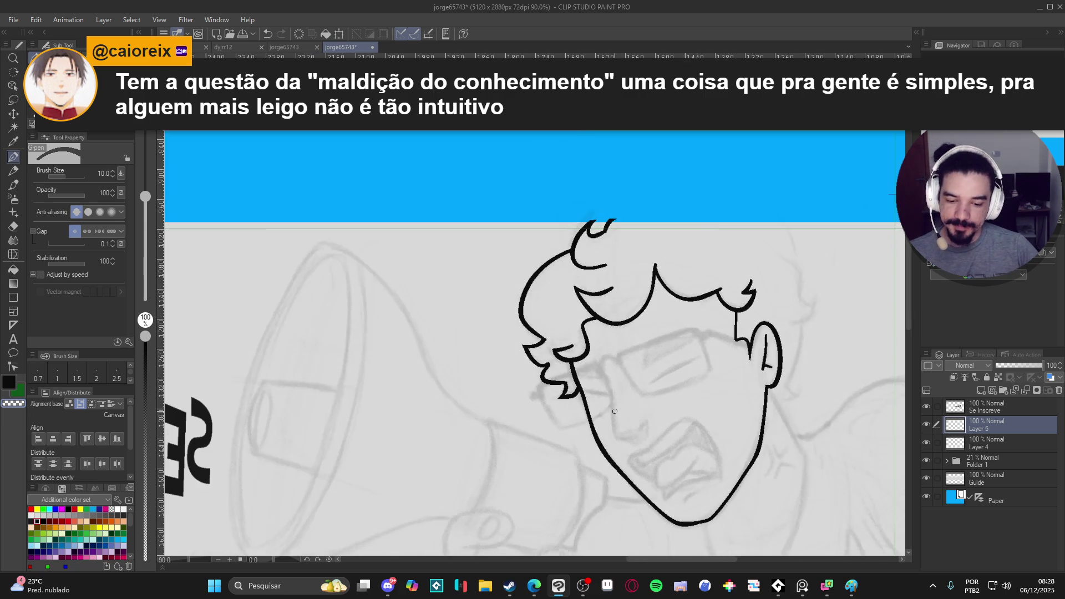
# Step: Ink the outline of the back of the head, then erase the hair stroke's overshoot with transparent colour
pyautogui.moveTo(546, 426); pyautogui.dragTo(488, 421)
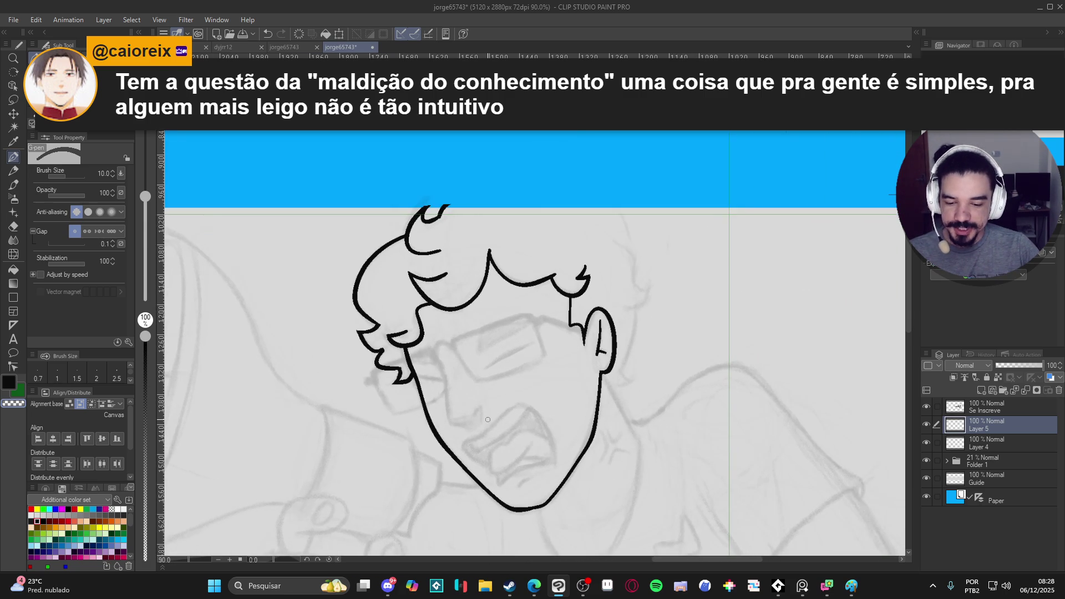
pyautogui.scroll(3, 595, 351)
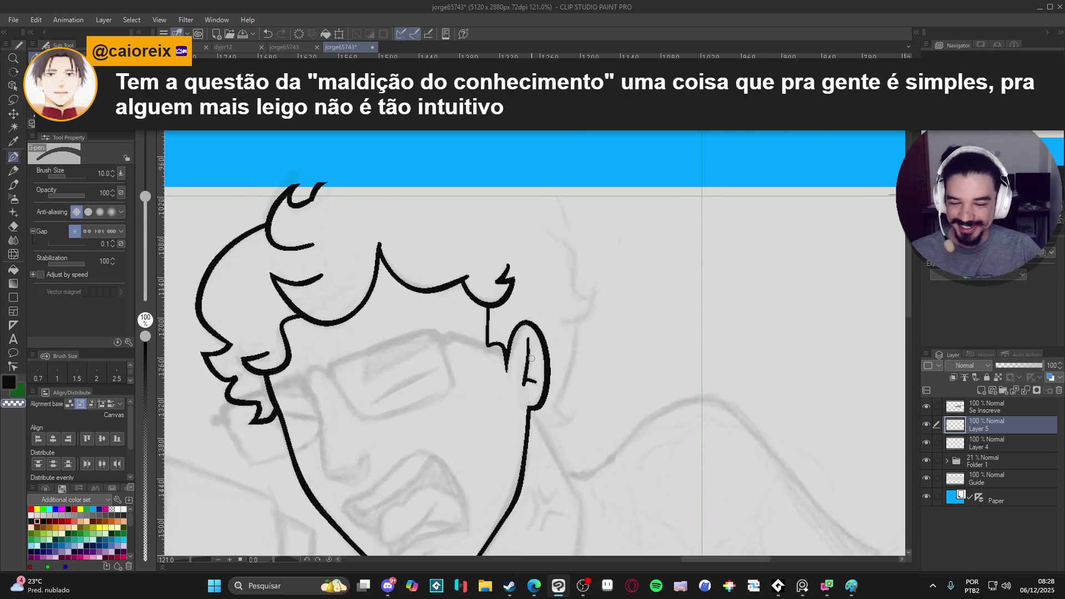
pyautogui.moveTo(500, 286); pyautogui.dragTo(522, 443)
pyautogui.moveTo(525, 393); pyautogui.dragTo(532, 340)
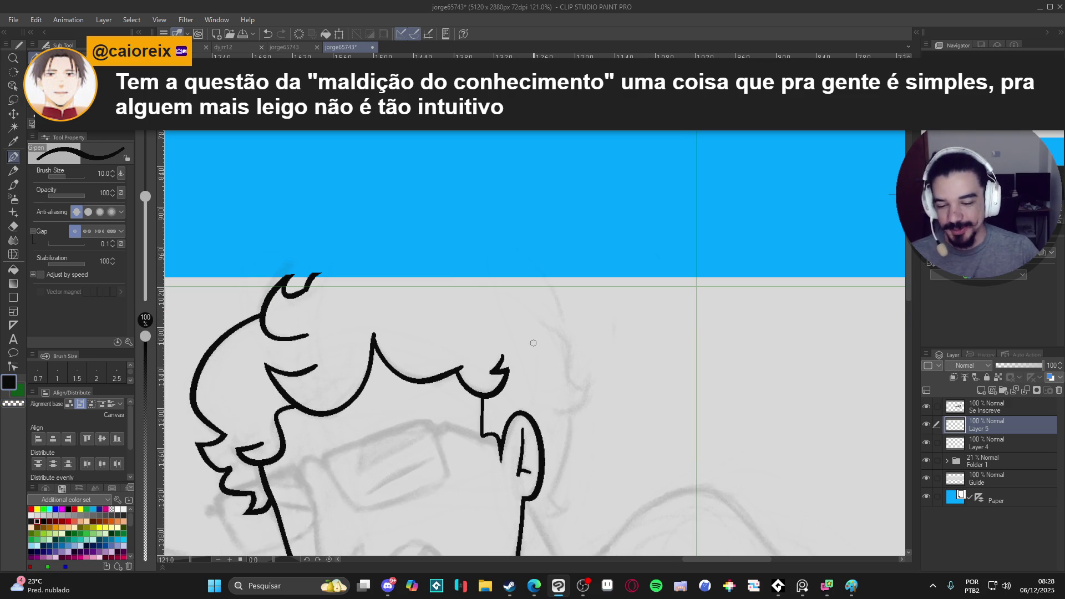
pyautogui.moveTo(521, 264)
pyautogui.mouseDown()
pyautogui.moveTo(569, 303)
pyautogui.moveTo(559, 353)
pyautogui.mouseUp()
pyautogui.hotkey('ctrl', 'z')
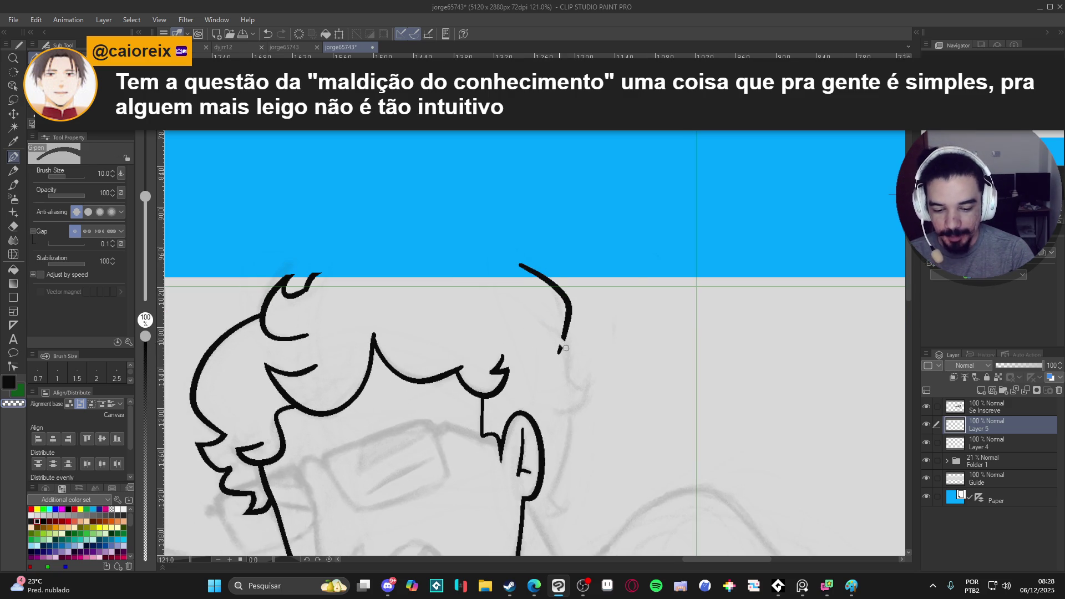
pyautogui.press('c')
pyautogui.moveTo(548, 329)
pyautogui.mouseDown()
pyautogui.moveTo(568, 370)
pyautogui.moveTo(592, 379)
pyautogui.moveTo(582, 412)
pyautogui.moveTo(557, 413)
pyautogui.mouseUp()
pyautogui.press('c')
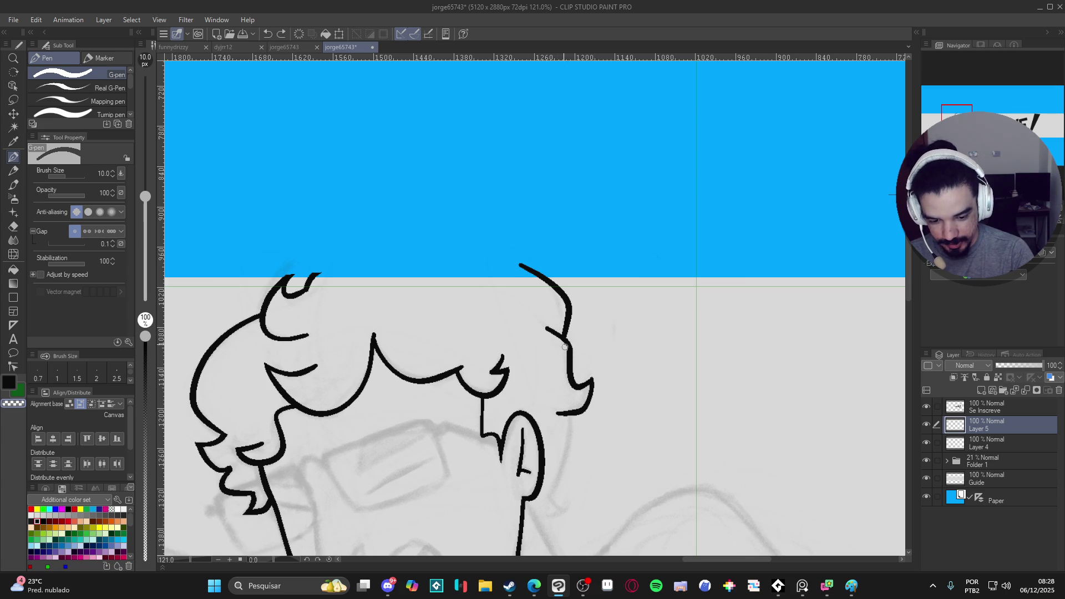
pyautogui.hotkey('ctrl', 'z')
pyautogui.moveTo(558, 339); pyautogui.dragTo(546, 328)
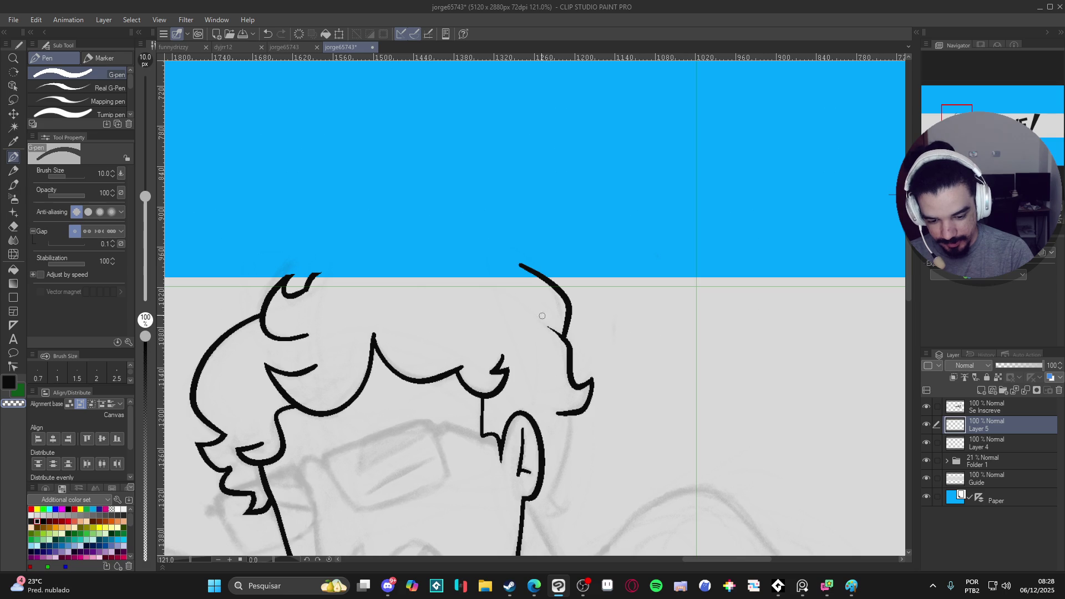
# Step: Ink hair from the tip down toward the ear, plus a curl below the ear
pyautogui.moveTo(578, 376); pyautogui.dragTo(588, 287)
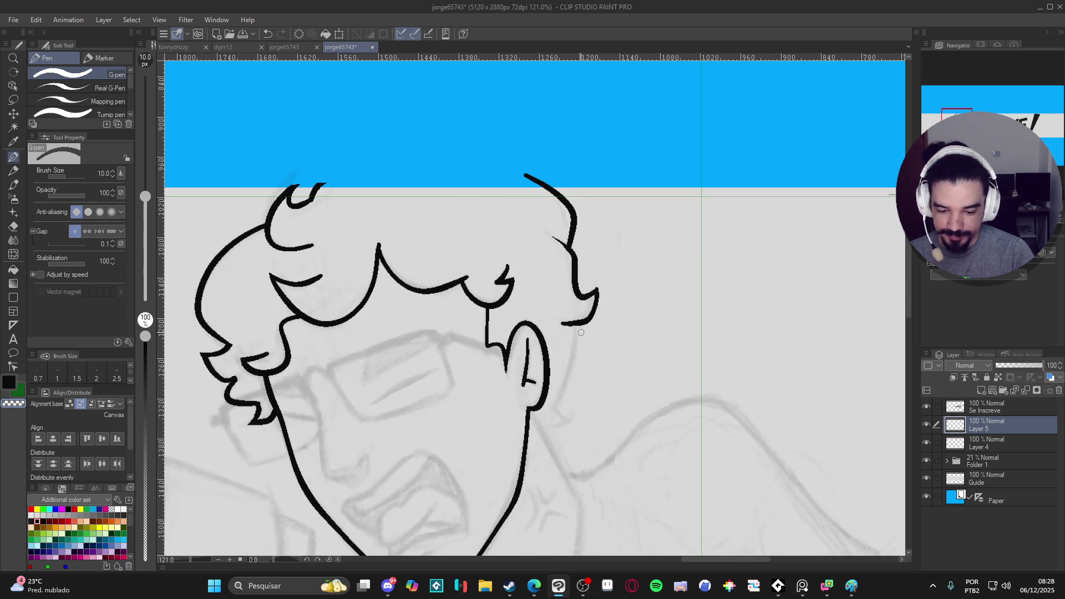
pyautogui.moveTo(569, 371); pyautogui.dragTo(568, 340)
pyautogui.moveTo(577, 294); pyautogui.dragTo(552, 374)
pyautogui.hotkey('ctrl', 'z')
pyautogui.hotkey('ctrl', 'z')
pyautogui.moveTo(574, 298)
pyautogui.mouseDown()
pyautogui.moveTo(552, 369)
pyautogui.moveTo(578, 383)
pyautogui.moveTo(564, 483)
pyautogui.moveTo(438, 373)
pyautogui.mouseUp()
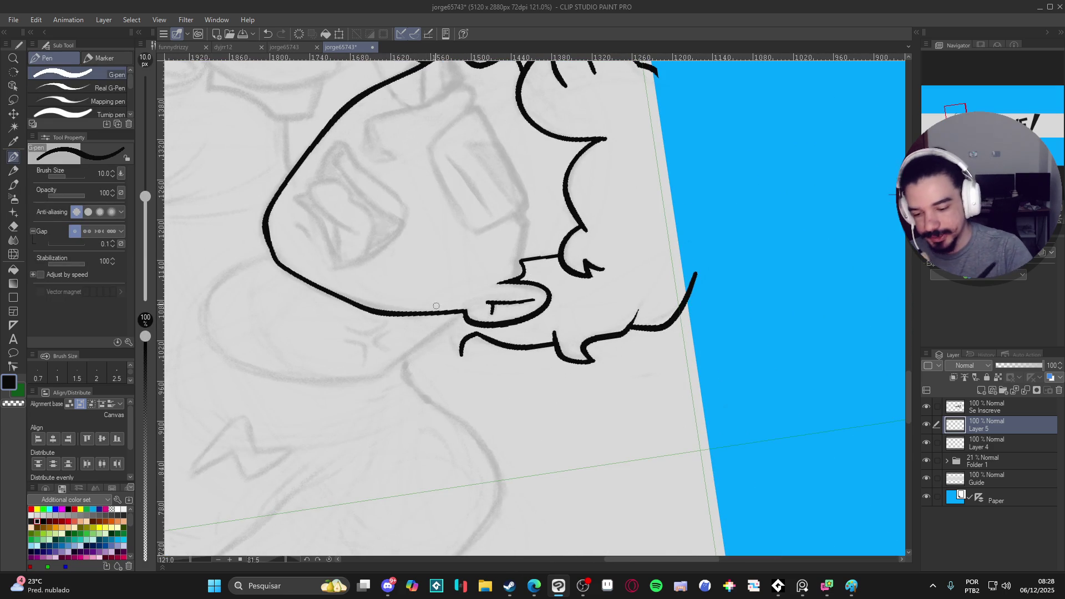
pyautogui.moveTo(445, 320); pyautogui.dragTo(465, 358)
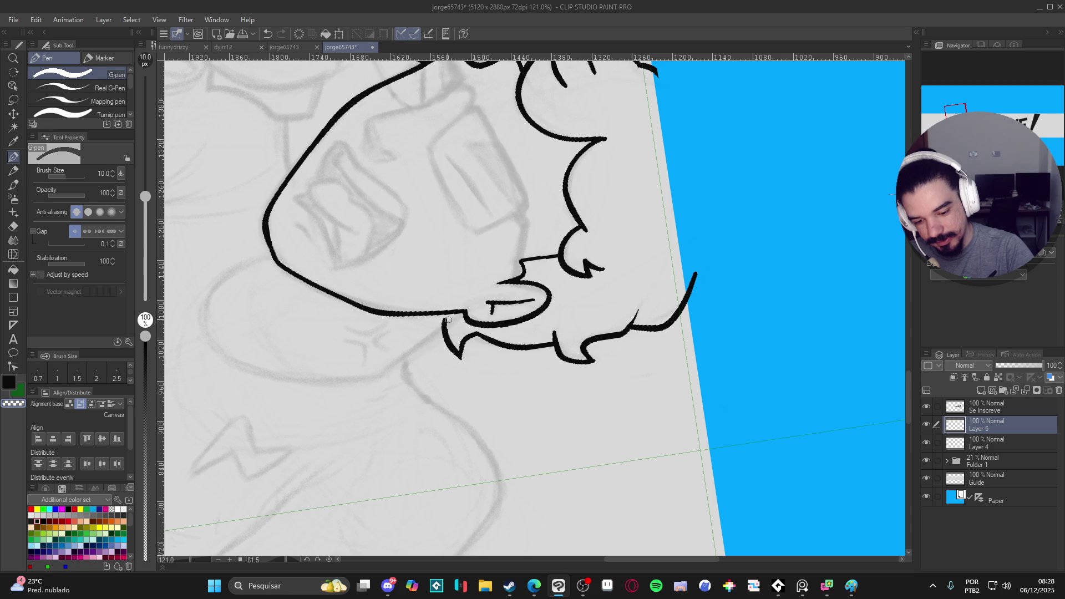
pyautogui.moveTo(440, 324); pyautogui.dragTo(537, 354)
# Step: Save the file, show Layer 5, and merge the Se Inscreve layer down into it
pyautogui.hotkey('ctrl', 's')
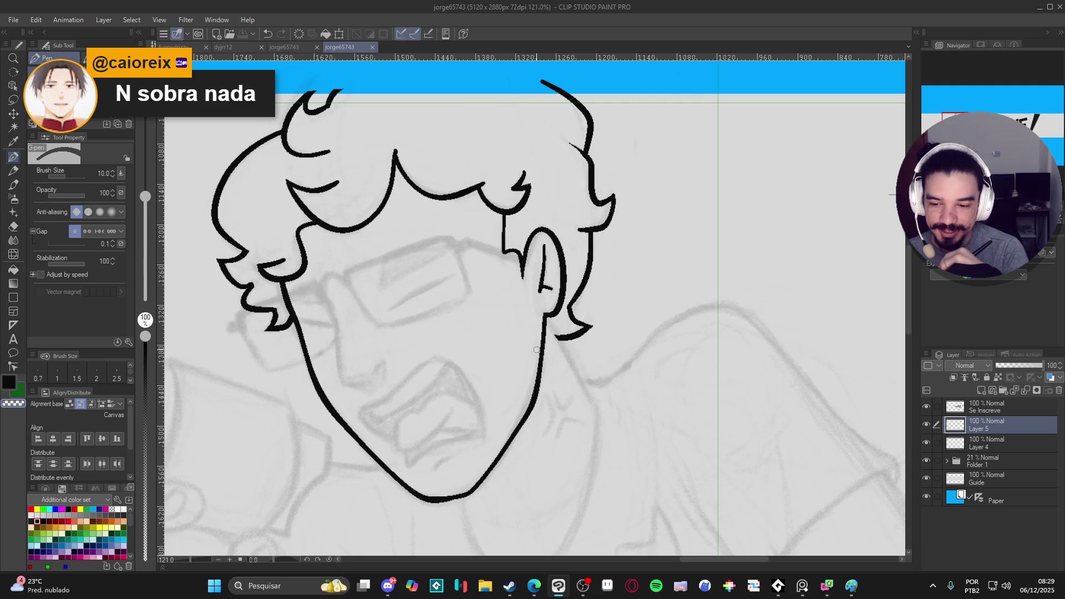
pyautogui.scroll(-3, 701, 150)
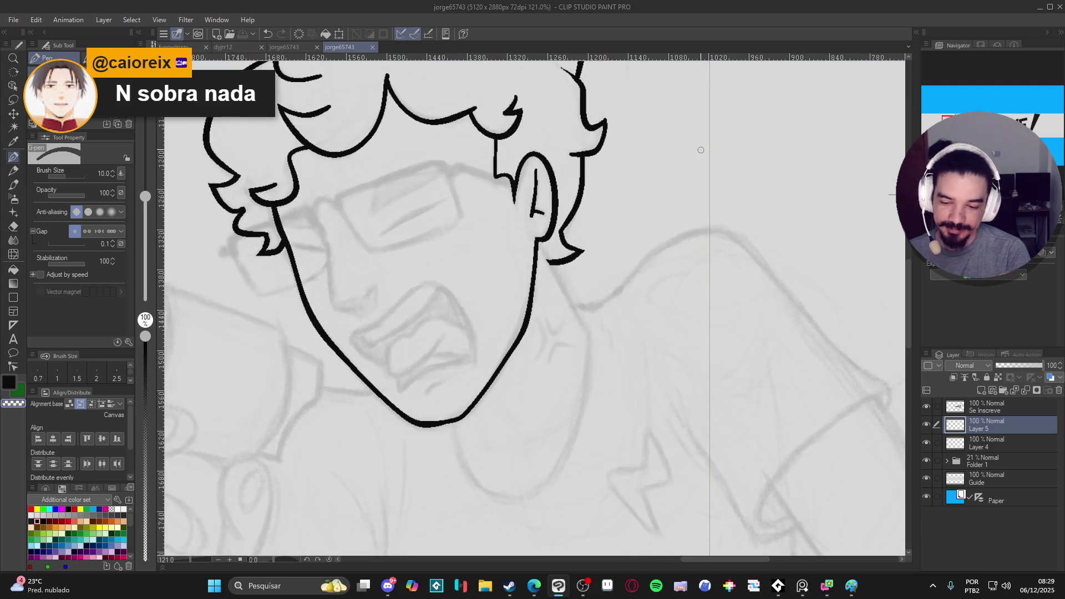
pyautogui.click(927, 424)
pyautogui.scroll(2, 854, 450)
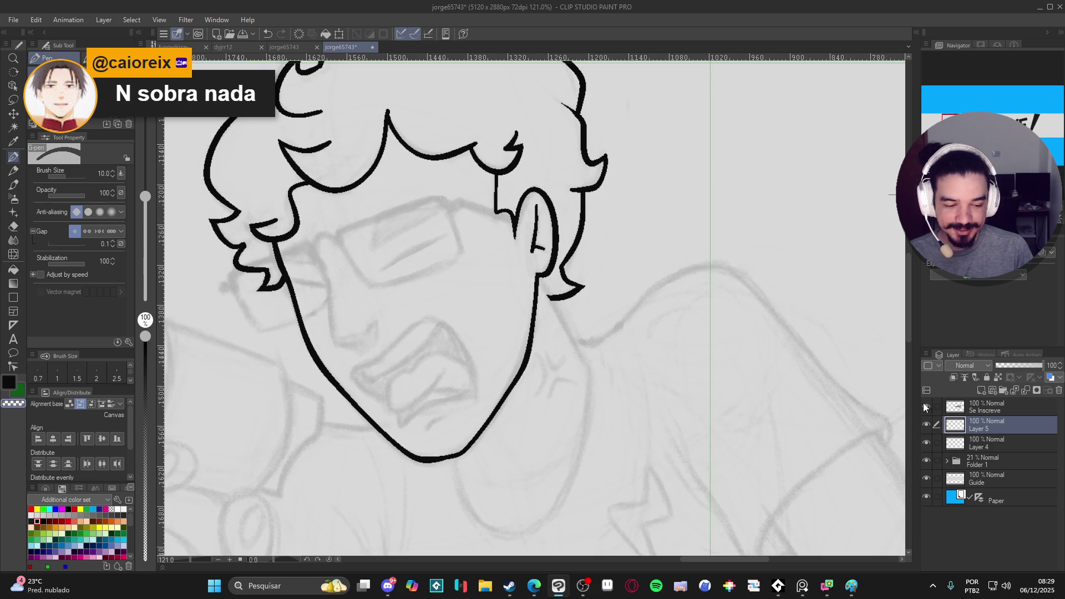
pyautogui.click(979, 407)
pyautogui.hotkey('ctrl', 'e')
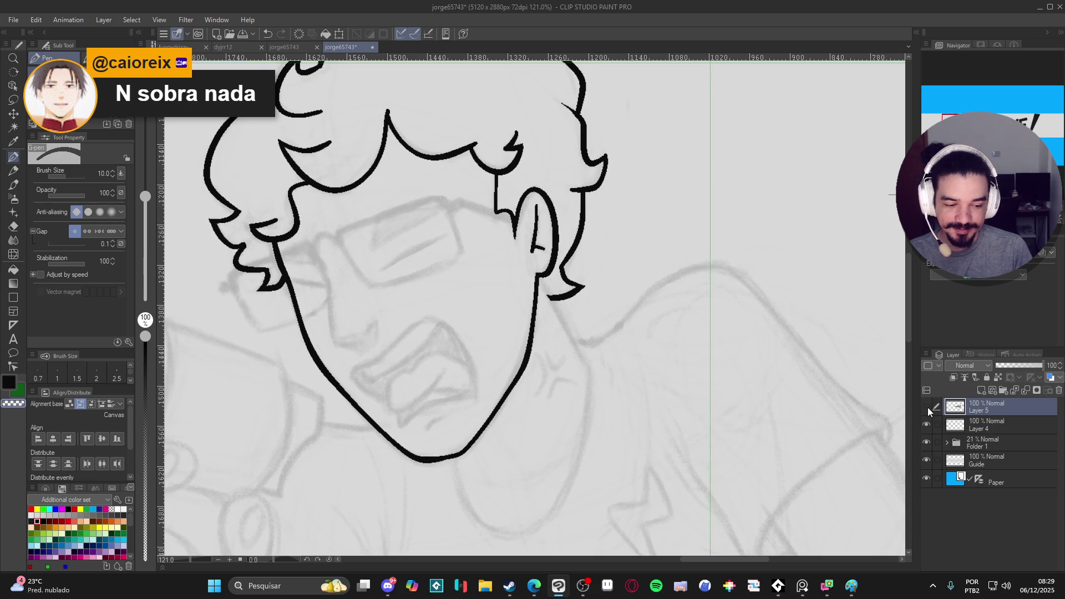
# Step: On a new layer, ink the neck line down from below the ear, erasing part of it
pyautogui.hscroll(1, 675, 450)
pyautogui.hotkey('ctrl', 'shift', 'n')
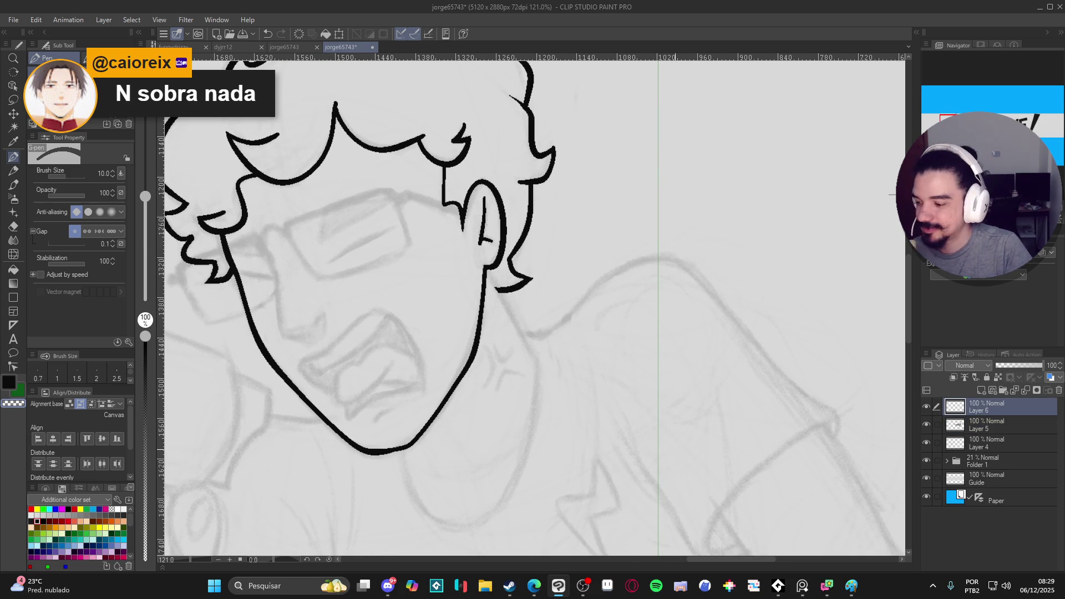
pyautogui.moveTo(675, 449); pyautogui.dragTo(583, 516)
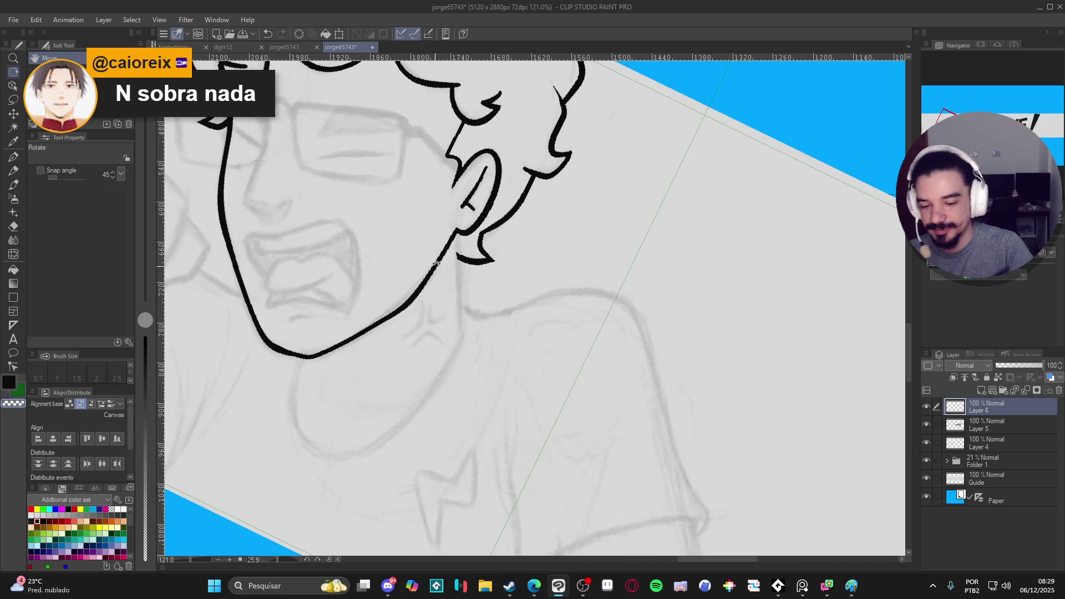
pyautogui.press('p')
pyautogui.moveTo(459, 219); pyautogui.dragTo(459, 348)
pyautogui.hotkey('ctrl', 'z')
pyautogui.hotkey('ctrl', 'z')
pyautogui.moveTo(455, 218); pyautogui.dragTo(465, 366)
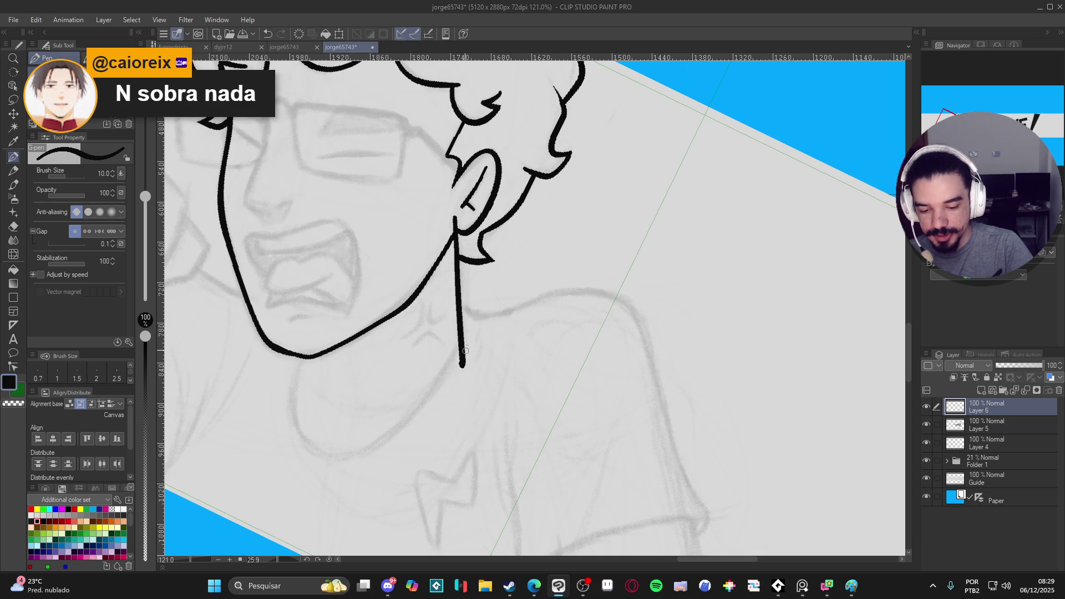
pyautogui.hotkey('ctrl', 'z')
pyautogui.moveTo(455, 217); pyautogui.dragTo(462, 398)
pyautogui.hotkey('ctrl', 'z')
pyautogui.press('e')
pyautogui.moveTo(463, 344)
pyautogui.mouseDown()
pyautogui.moveTo(462, 395)
pyautogui.moveTo(459, 384)
pyautogui.mouseUp()
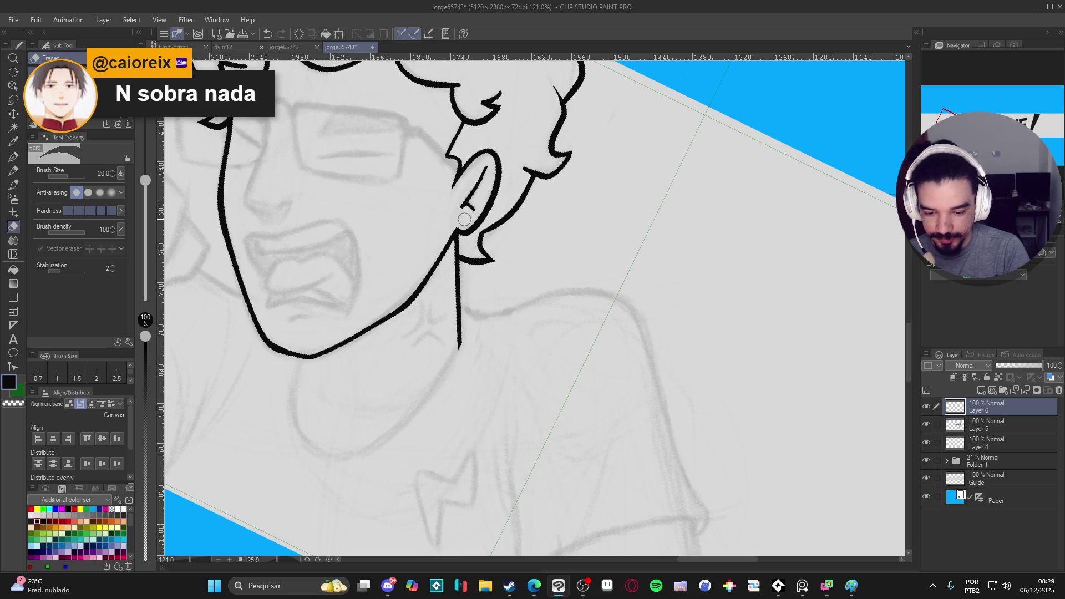
pyautogui.press('p')
# Step: With the canvas upright, ink the line beside the chin and save the file
pyautogui.hotkey('shift', 'space')
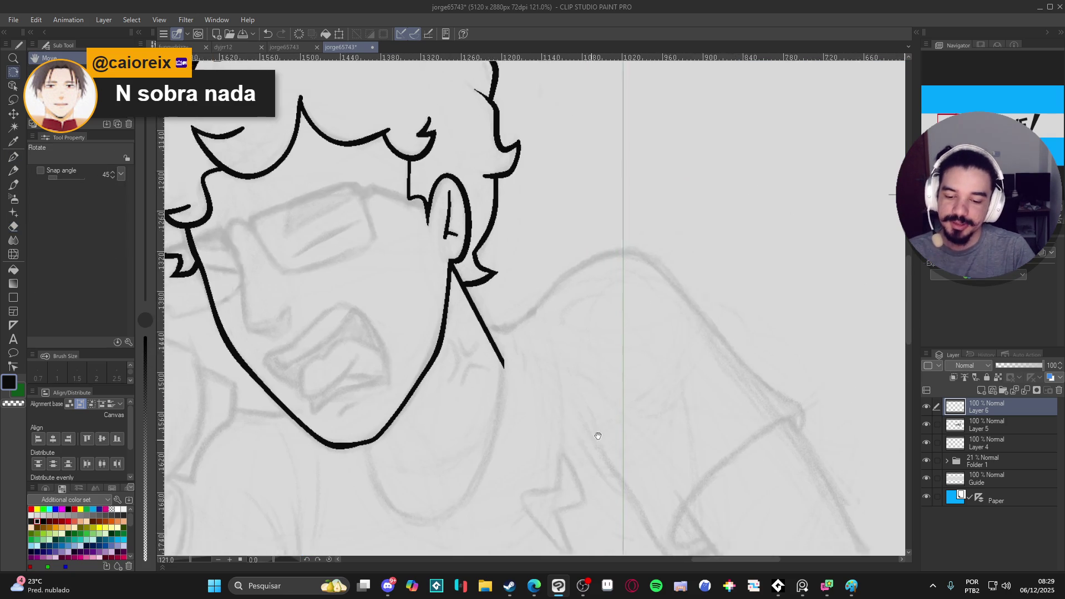
pyautogui.moveTo(432, 341); pyautogui.dragTo(453, 381)
pyautogui.hotkey('ctrl', 'z')
pyautogui.moveTo(432, 340); pyautogui.dragTo(454, 384)
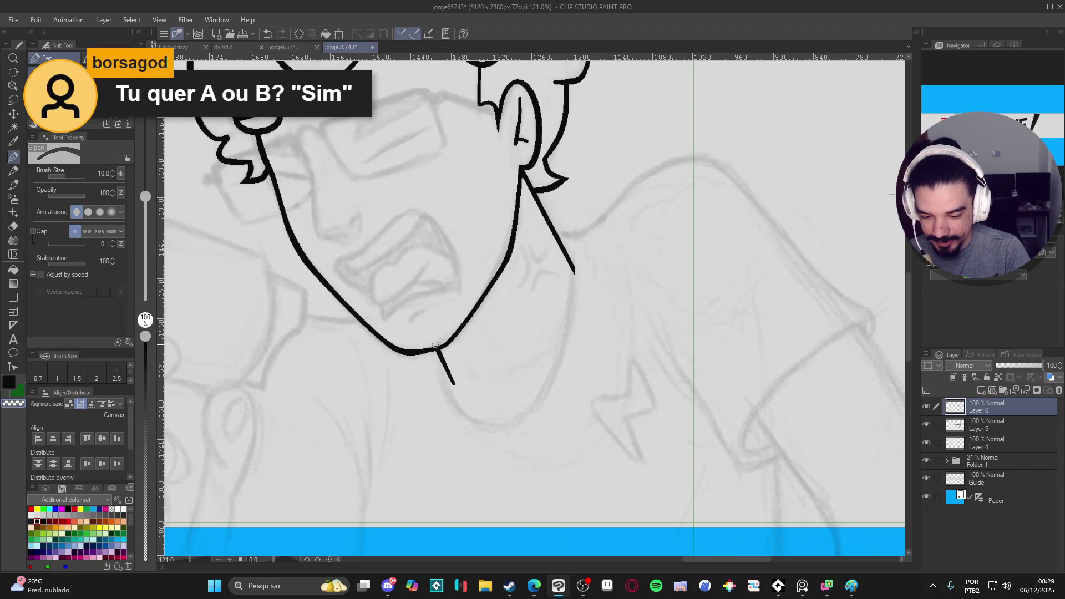
pyautogui.scroll(3, 435, 347)
pyautogui.hotkey('ctrl', 's')
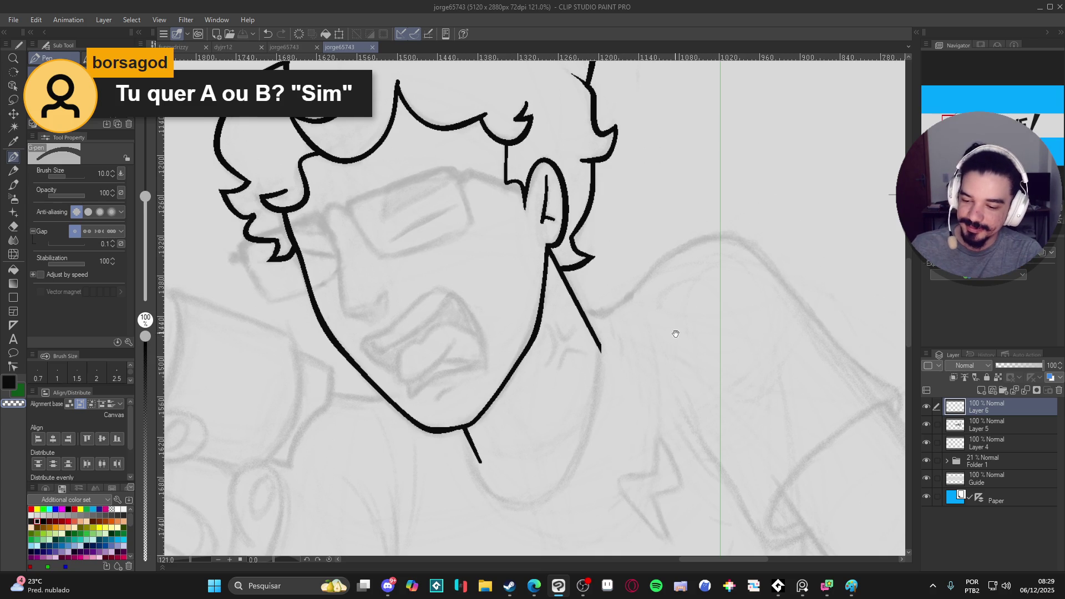
# Step: Compare Layer 6 on and off, then merge the face inking layers into Layer 4
pyautogui.moveTo(674, 331); pyautogui.dragTo(725, 398)
pyautogui.moveTo(690, 335); pyautogui.dragTo(712, 324)
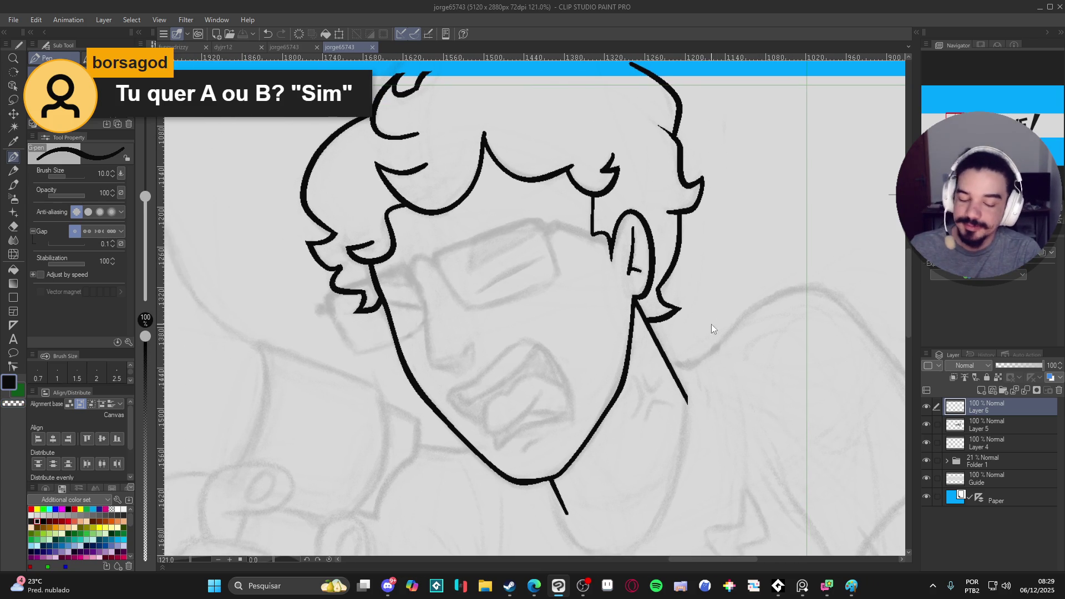
pyautogui.click(925, 408)
pyautogui.click(927, 408)
pyautogui.click(926, 408)
pyautogui.click(925, 407)
pyautogui.hotkey('ctrl', 'e')
pyautogui.hotkey('ctrl', 'e')
# Step: Add a new empty layer for the glasses and thin the pen to size 7
pyautogui.moveTo(748, 423); pyautogui.dragTo(761, 448)
pyautogui.hotkey('ctrl', 'shift', 'n')
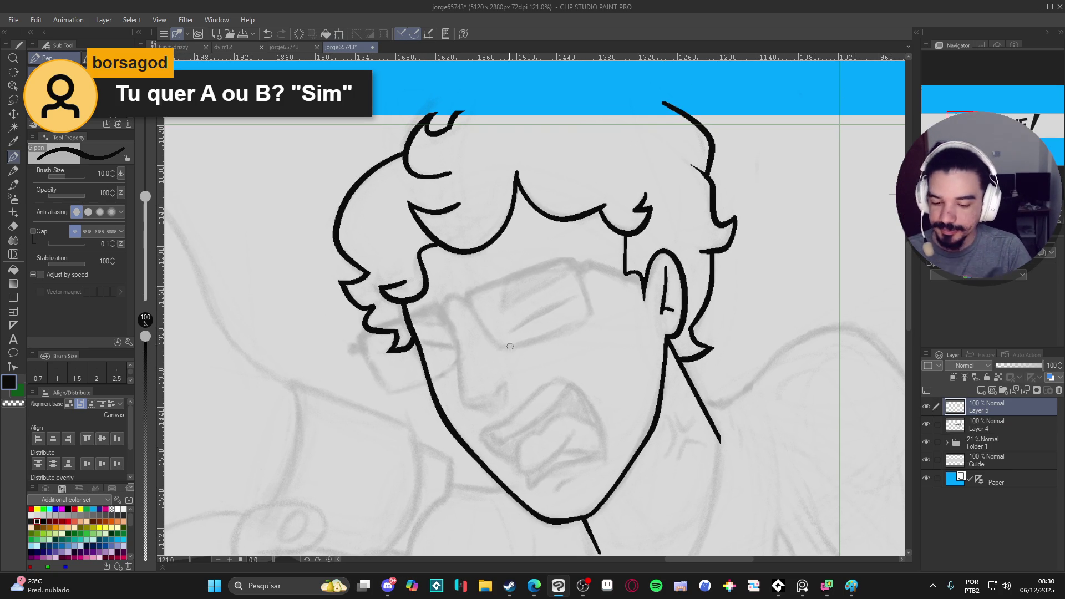
pyautogui.press('[')
pyautogui.press('[')
# Step: Rotate the canvas about 41 degrees, save, and draw the glasses arm beside the hair
pyautogui.moveTo(577, 341)
pyautogui.mouseDown()
pyautogui.moveTo(615, 361)
pyautogui.moveTo(680, 361)
pyautogui.mouseUp()
pyautogui.hotkey('ctrl', 's')
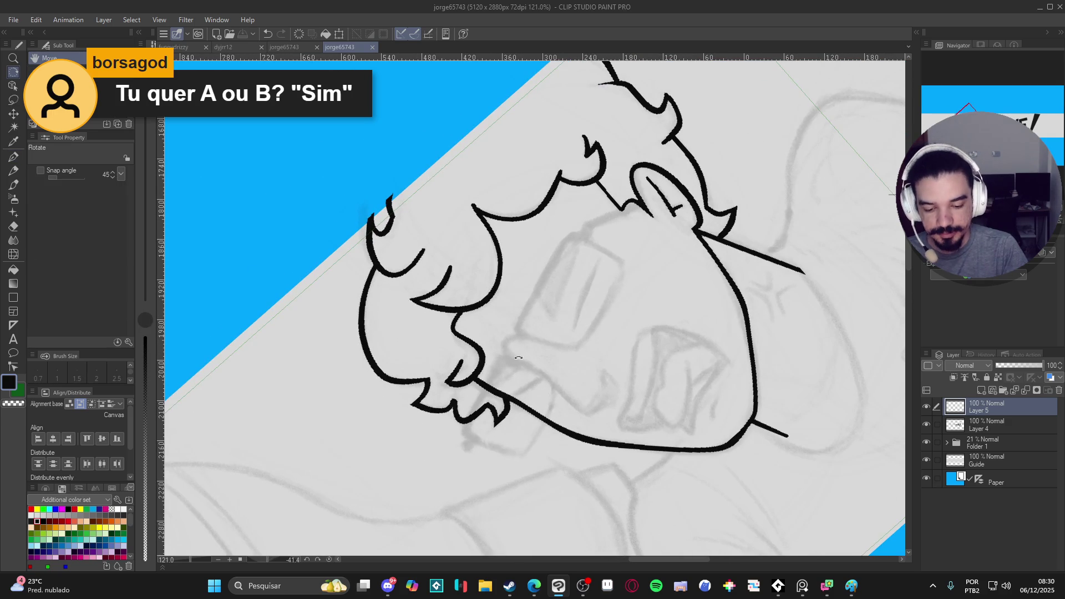
pyautogui.press('p')
pyautogui.hotkey('ctrl', 'z')
pyautogui.moveTo(502, 359)
pyautogui.mouseDown()
pyautogui.moveTo(472, 415)
pyautogui.moveTo(473, 447)
pyautogui.mouseUp()
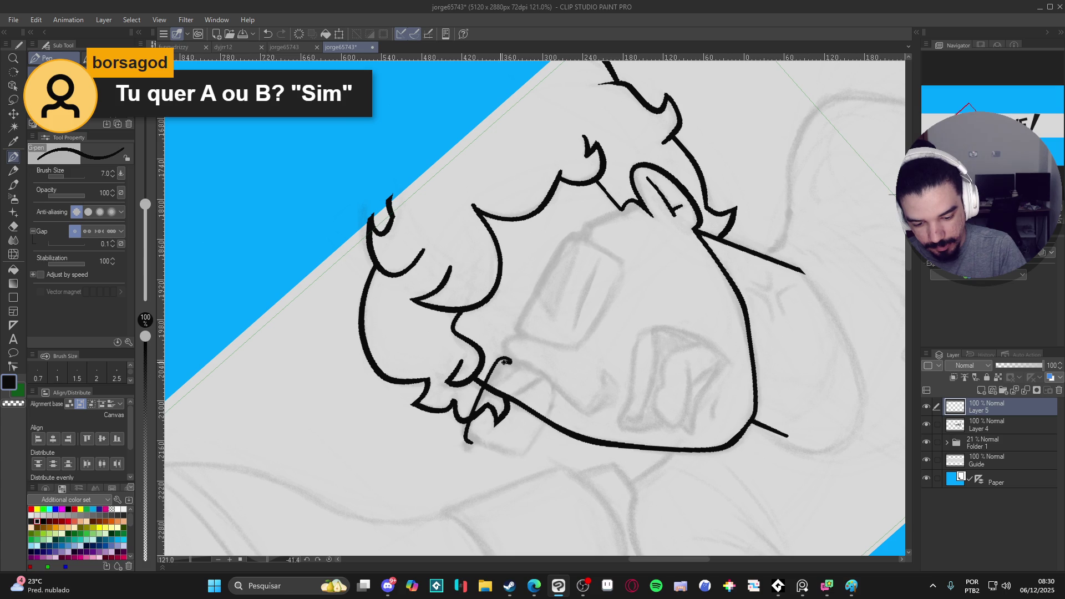
pyautogui.moveTo(497, 367); pyautogui.dragTo(471, 432)
pyautogui.hotkey('ctrl', 'z')
pyautogui.moveTo(495, 368); pyautogui.dragTo(466, 450)
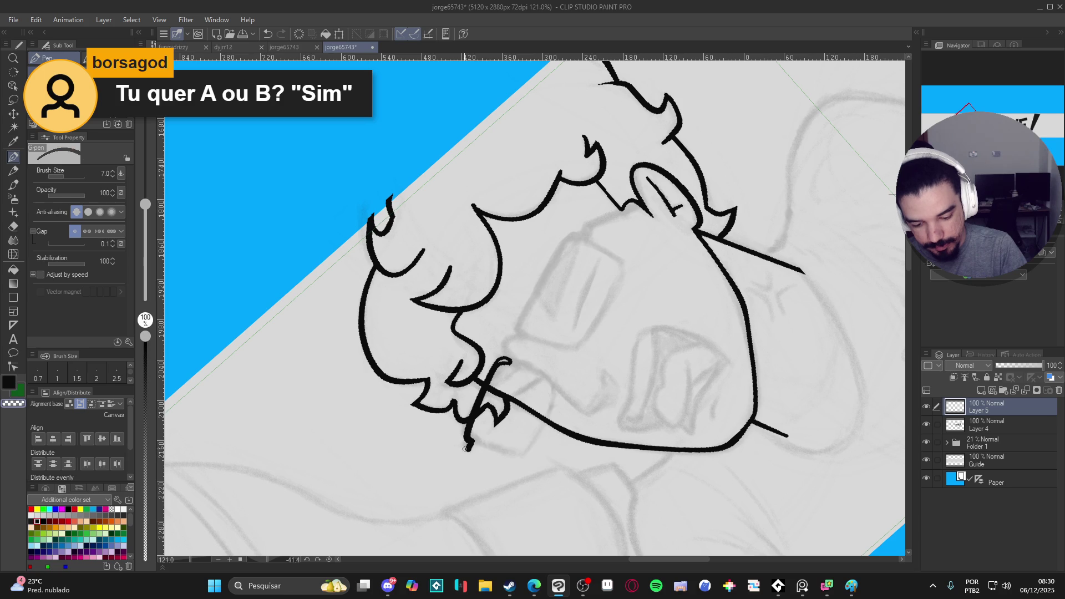
# Step: Touch up the arm's small hook, then retrace and thicken the arm line to its end
pyautogui.moveTo(509, 359)
pyautogui.mouseDown()
pyautogui.moveTo(496, 365)
pyautogui.moveTo(513, 358)
pyautogui.mouseUp()
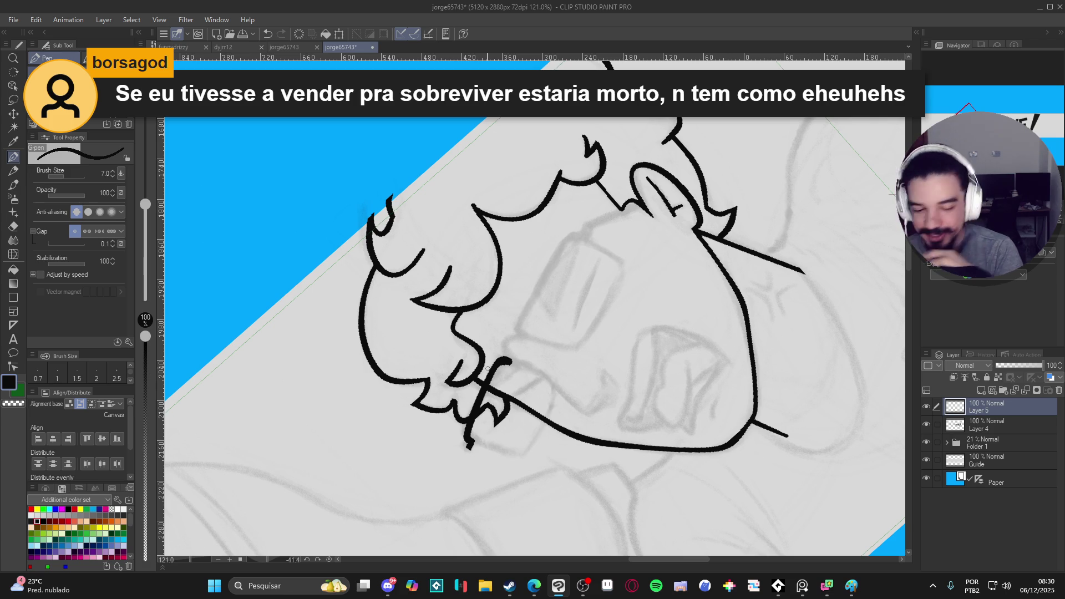
pyautogui.moveTo(524, 339)
pyautogui.mouseDown()
pyautogui.moveTo(508, 336)
pyautogui.moveTo(509, 362)
pyautogui.moveTo(503, 347)
pyautogui.moveTo(524, 338)
pyautogui.mouseUp()
pyautogui.hotkey('ctrl', 'z')
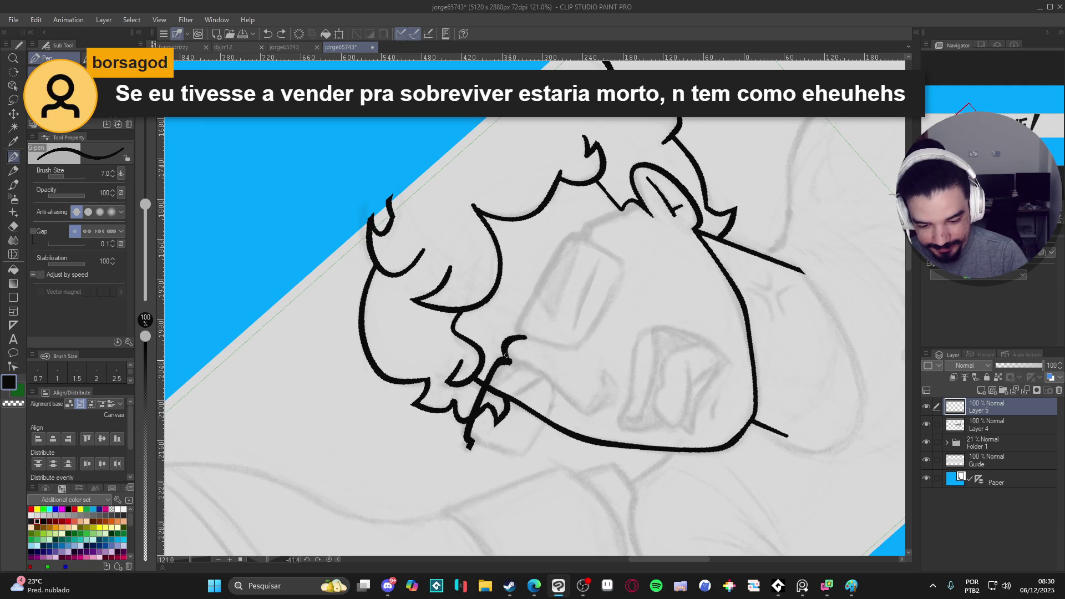
pyautogui.moveTo(515, 339)
pyautogui.mouseDown()
pyautogui.moveTo(528, 336)
pyautogui.moveTo(525, 314)
pyautogui.moveTo(572, 240)
pyautogui.moveTo(539, 284)
pyautogui.moveTo(527, 337)
pyautogui.moveTo(536, 287)
pyautogui.moveTo(561, 244)
pyautogui.moveTo(587, 240)
pyautogui.mouseUp()
pyautogui.hotkey('ctrl', 'z')
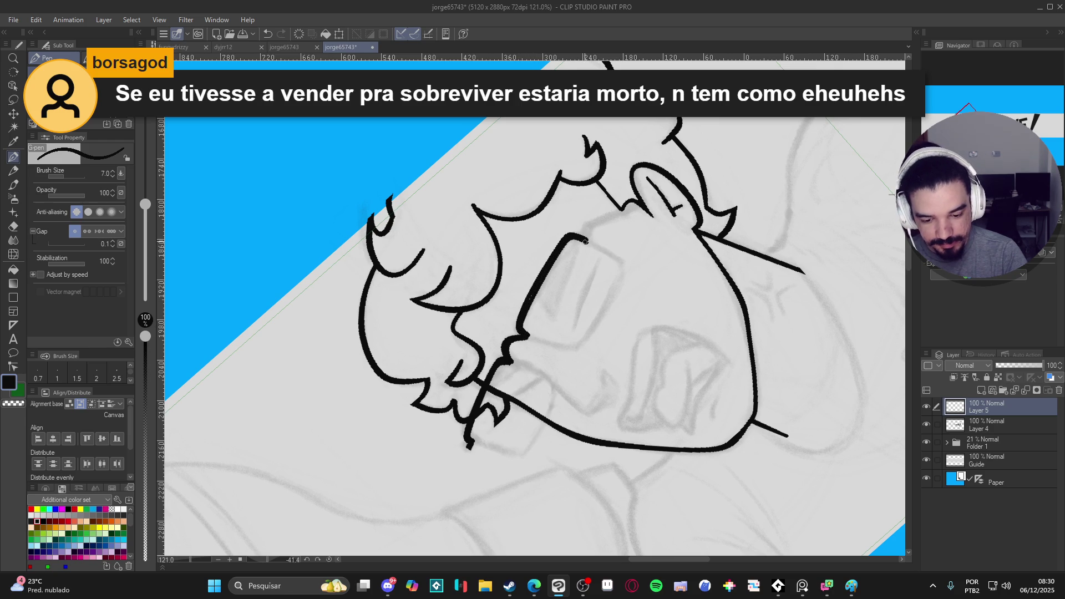
pyautogui.moveTo(532, 290); pyautogui.dragTo(517, 333)
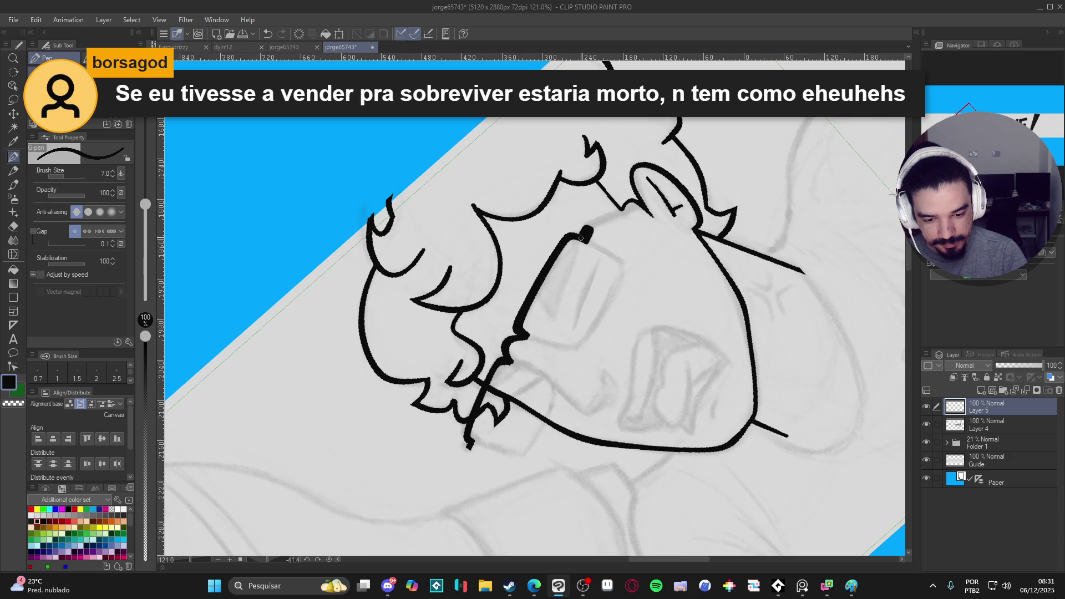
pyautogui.moveTo(589, 227); pyautogui.dragTo(588, 244)
# Step: Draw the glasses arm's second edge and fill the arm in solid black
pyautogui.moveTo(646, 275)
pyautogui.mouseDown()
pyautogui.moveTo(627, 311)
pyautogui.moveTo(613, 456)
pyautogui.moveTo(554, 378)
pyautogui.mouseUp()
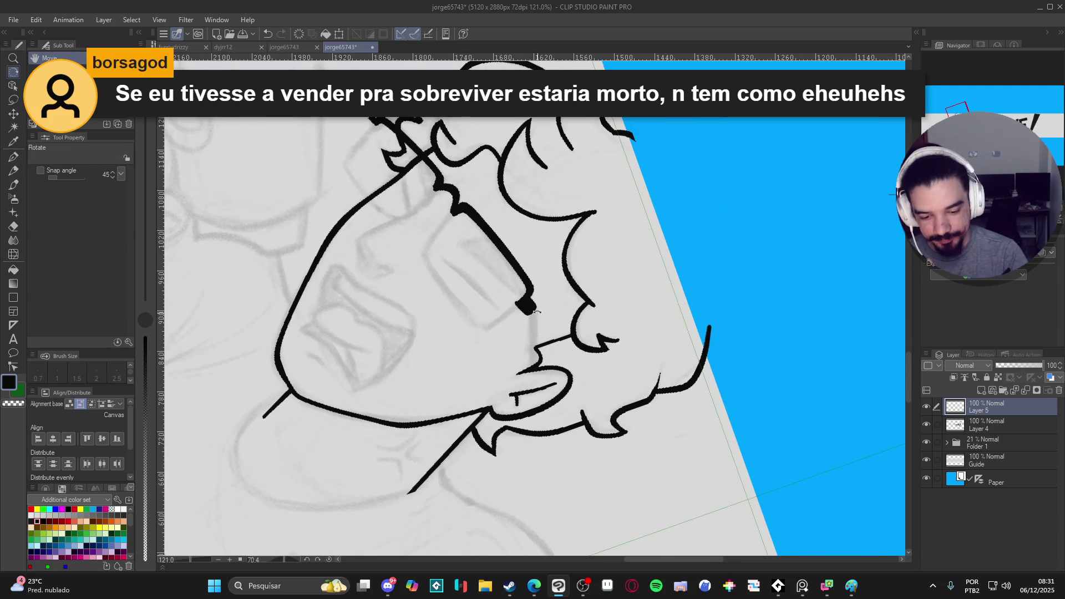
pyautogui.moveTo(536, 309); pyautogui.dragTo(535, 373)
pyautogui.hotkey('ctrl', 'z')
pyautogui.moveTo(535, 306); pyautogui.dragTo(536, 368)
pyautogui.moveTo(528, 312); pyautogui.dragTo(530, 370)
pyautogui.hotkey('ctrl', 'z')
pyautogui.moveTo(529, 312); pyautogui.dragTo(531, 371)
pyautogui.hotkey('ctrl', 'z')
pyautogui.moveTo(528, 312); pyautogui.dragTo(531, 371)
pyautogui.moveTo(532, 320); pyautogui.dragTo(529, 375)
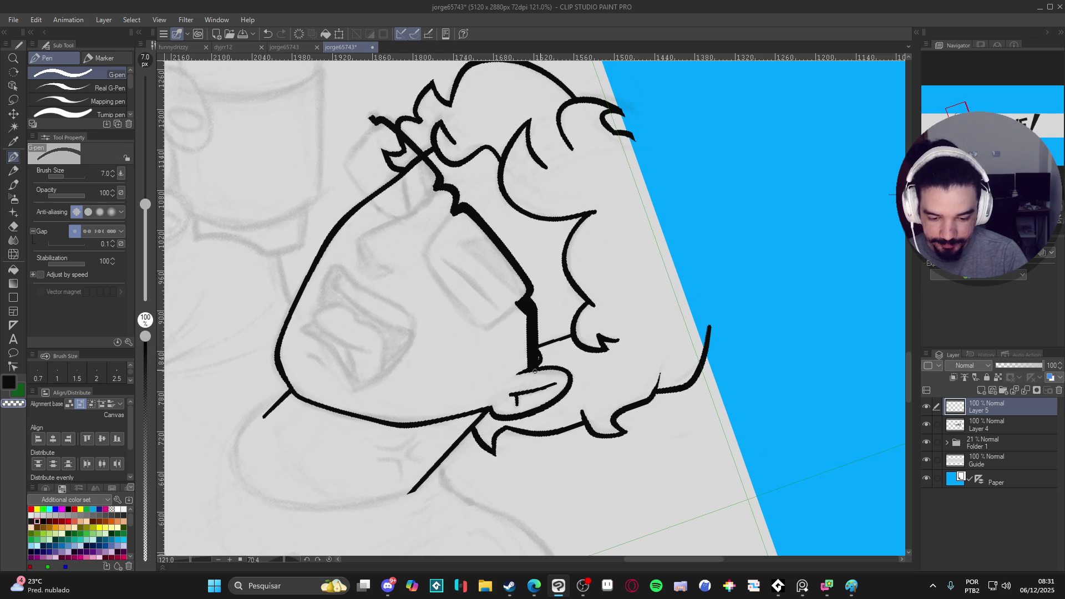
# Step: Straighten the view, try a stroke at the glasses joint, save, and add a layer for the lenses
pyautogui.moveTo(554, 394)
pyautogui.mouseDown()
pyautogui.moveTo(532, 435)
pyautogui.moveTo(552, 375)
pyautogui.mouseUp()
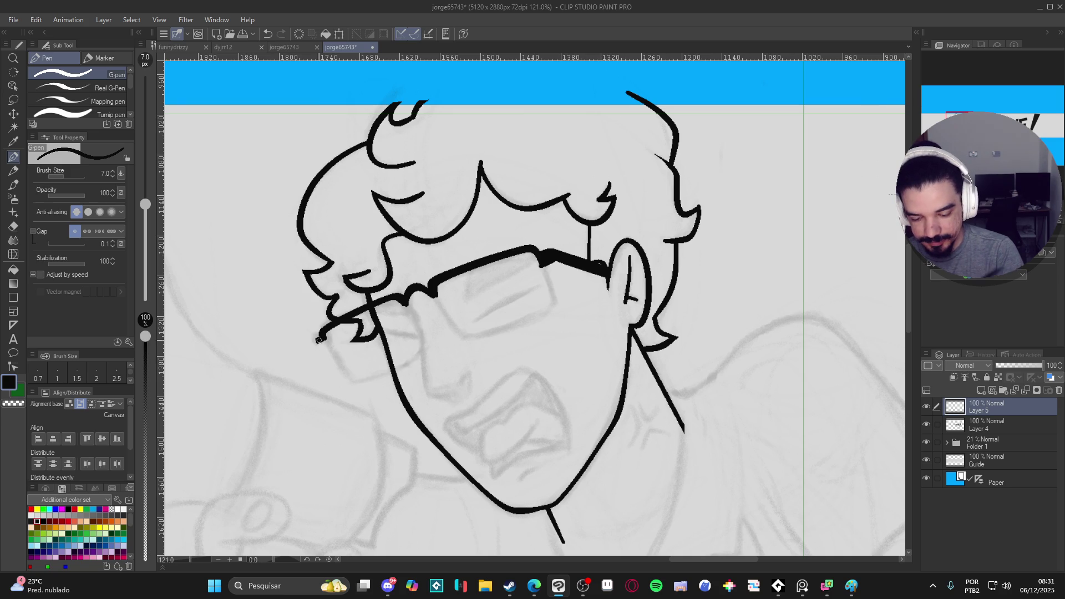
pyautogui.moveTo(321, 335); pyautogui.dragTo(340, 363)
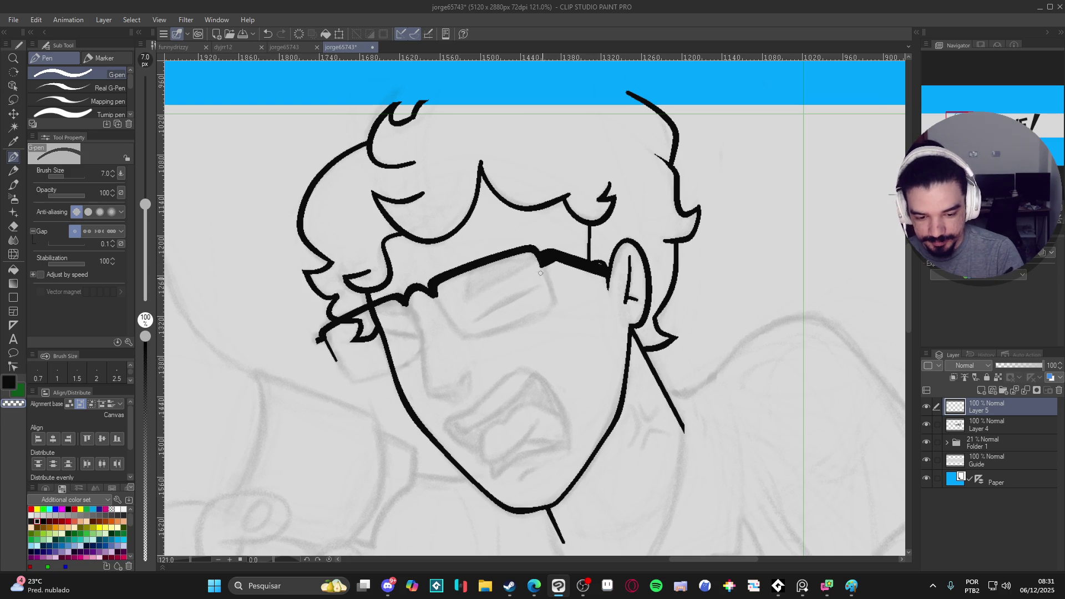
pyautogui.scroll(-1, 537, 334)
pyautogui.hotkey('ctrl', 'z')
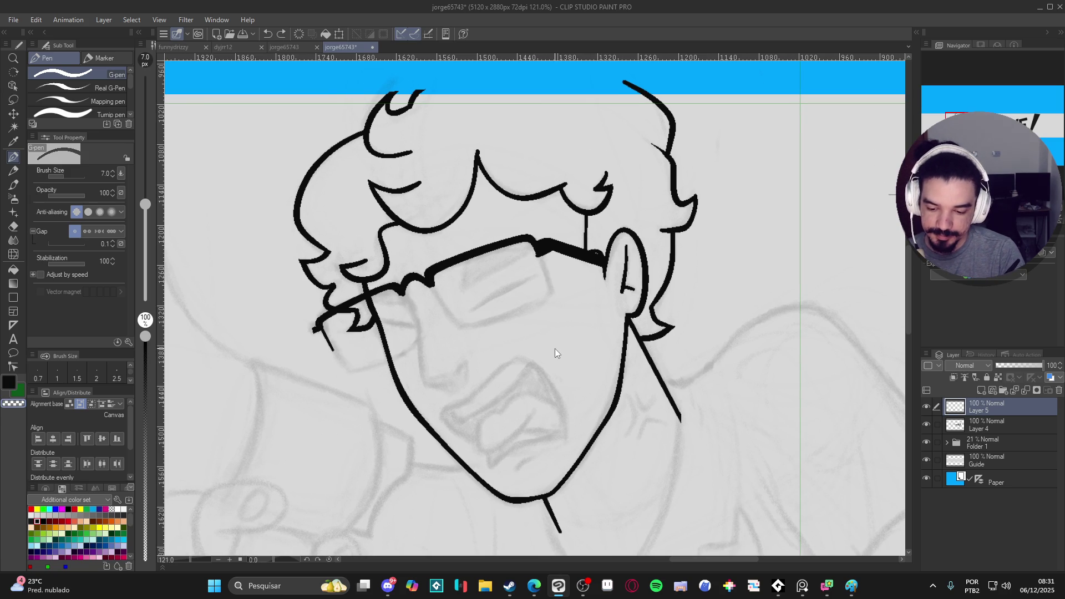
pyautogui.moveTo(533, 248); pyautogui.dragTo(540, 270)
pyautogui.hotkey('ctrl', 'z')
pyautogui.scroll(1, 547, 331)
pyautogui.hotkey('ctrl', 's')
pyautogui.hotkey('ctrl', 'shift', 'n')
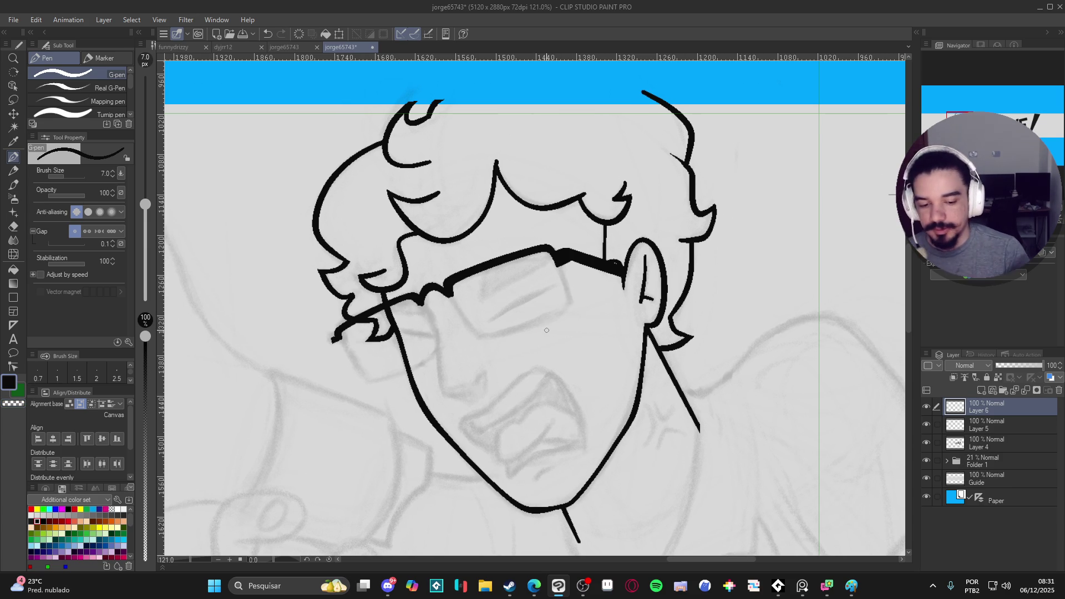
# Step: Draw the side of a lens frame, then thicken the glasses bar's left end on Layer 5
pyautogui.moveTo(452, 293); pyautogui.dragTo(473, 334)
pyautogui.hotkey('ctrl', 'z')
pyautogui.hotkey('ctrl', 'z')
pyautogui.moveTo(550, 250)
pyautogui.mouseDown()
pyautogui.moveTo(570, 300)
pyautogui.moveTo(484, 335)
pyautogui.moveTo(454, 297)
pyautogui.moveTo(425, 309)
pyautogui.moveTo(438, 336)
pyautogui.moveTo(430, 358)
pyautogui.moveTo(387, 377)
pyautogui.moveTo(358, 372)
pyautogui.moveTo(342, 323)
pyautogui.mouseUp()
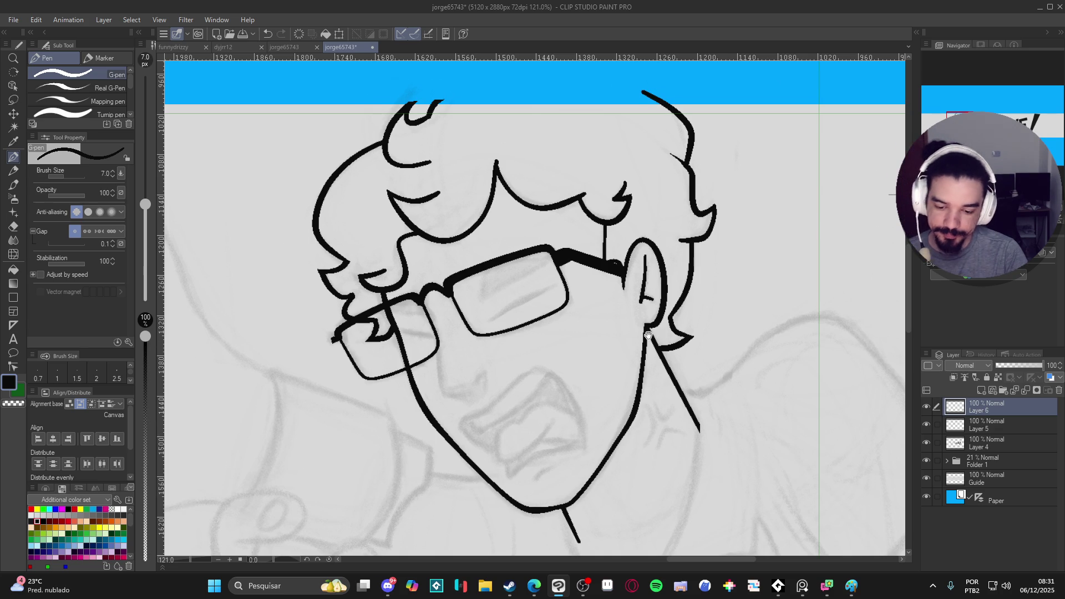
pyautogui.moveTo(668, 350); pyautogui.dragTo(648, 338)
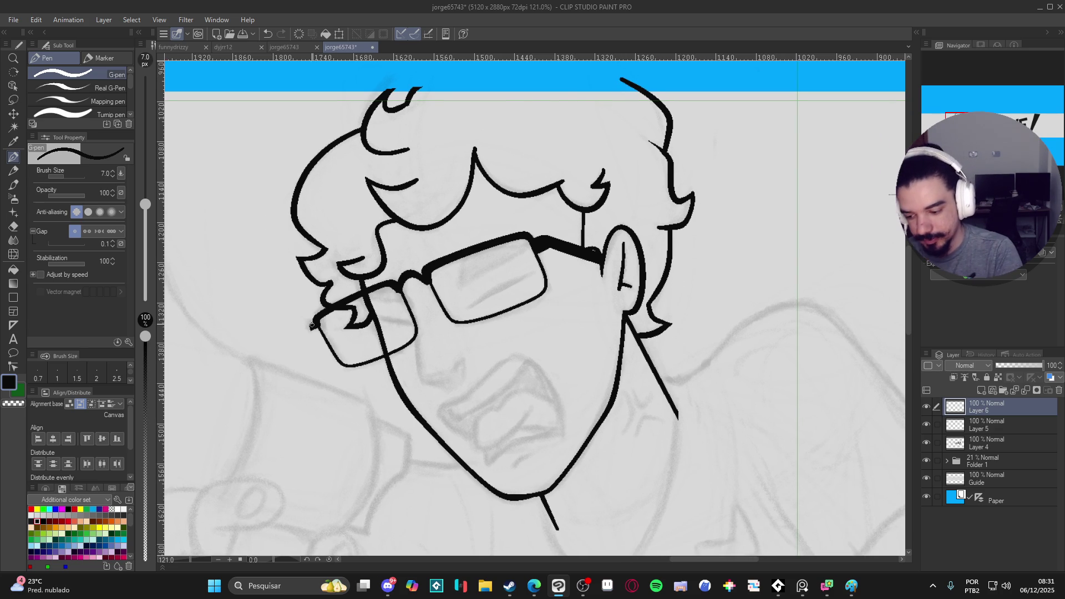
pyautogui.moveTo(314, 326); pyautogui.dragTo(312, 330)
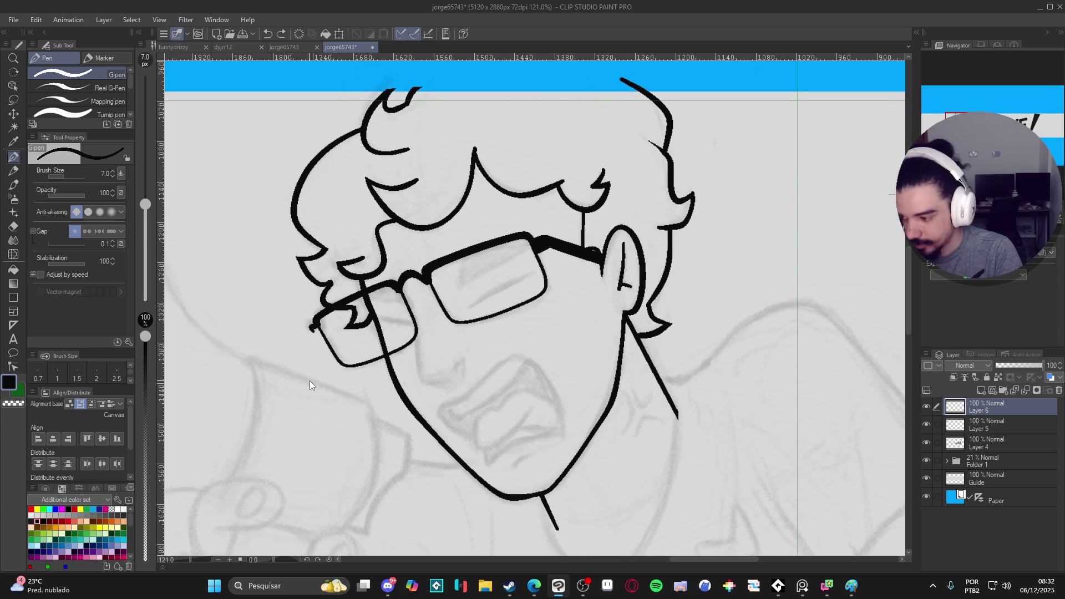
pyautogui.click(968, 427)
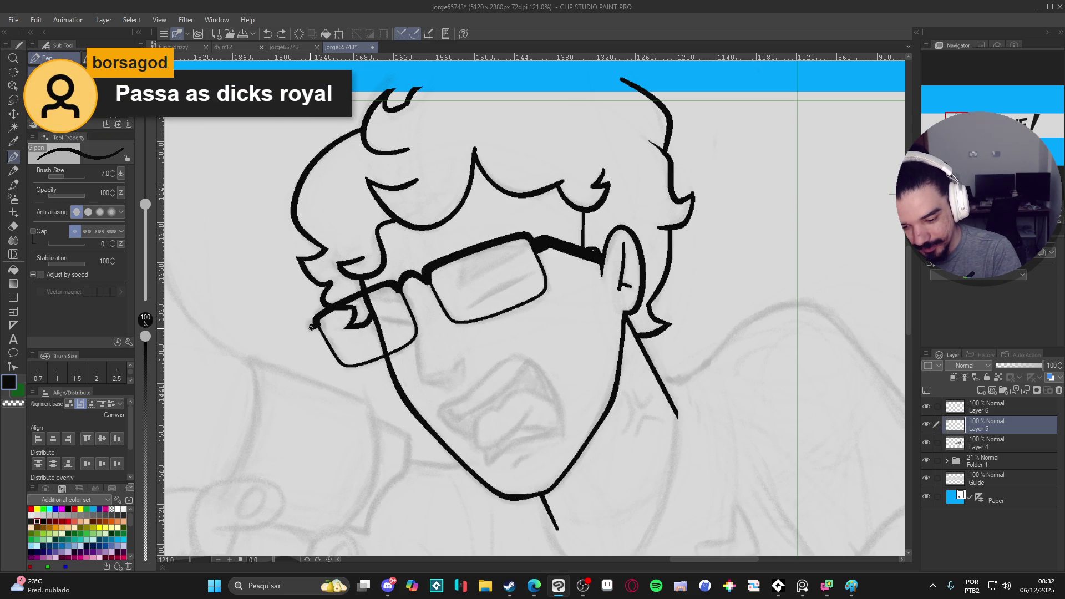
pyautogui.moveTo(315, 332); pyautogui.dragTo(319, 328)
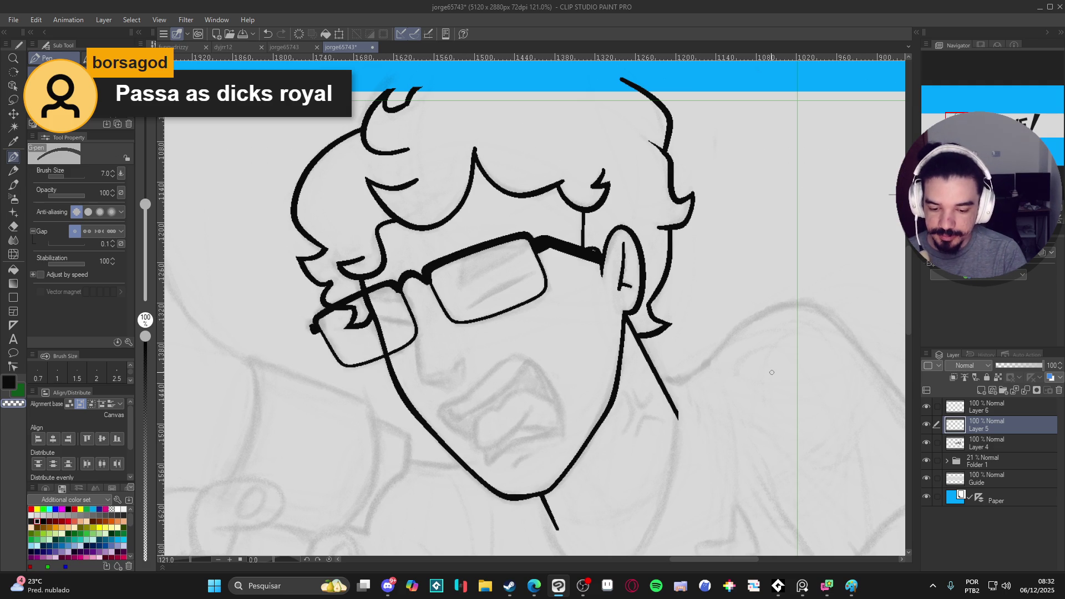
# Step: Rotate the canvas to check the glasses drawing, then turn it upright and save
pyautogui.moveTo(769, 379)
pyautogui.mouseDown()
pyautogui.moveTo(749, 369)
pyautogui.moveTo(713, 388)
pyautogui.mouseUp()
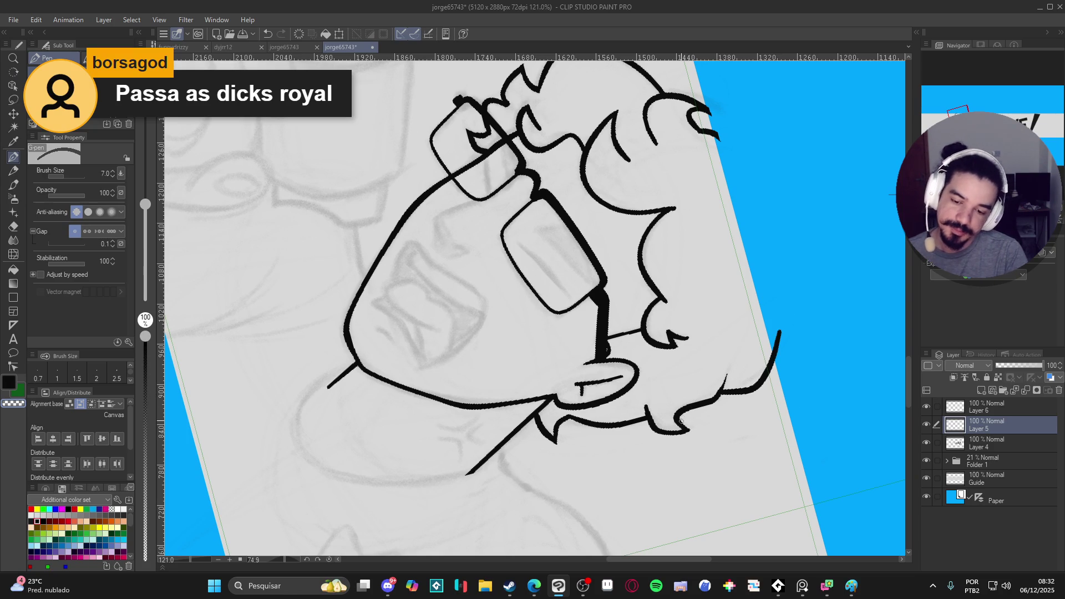
pyautogui.moveTo(706, 432)
pyautogui.mouseDown()
pyautogui.moveTo(730, 295)
pyautogui.moveTo(719, 232)
pyautogui.moveTo(706, 297)
pyautogui.moveTo(701, 162)
pyautogui.mouseUp()
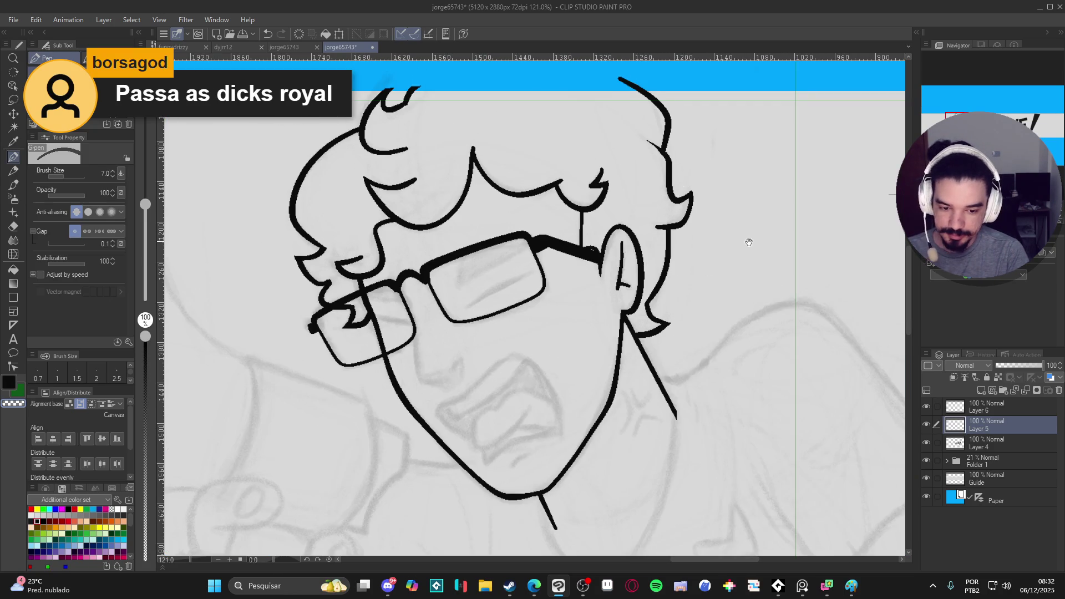
pyautogui.moveTo(752, 241); pyautogui.dragTo(737, 297)
pyautogui.hotkey('ctrl', 's')
# Step: Compare Layers 5 and 6 on and off, combine the lens layer into Layer 5, and save
pyautogui.click(926, 425)
pyautogui.click(927, 425)
pyautogui.click(928, 407)
pyautogui.click(930, 405)
pyautogui.click(951, 412)
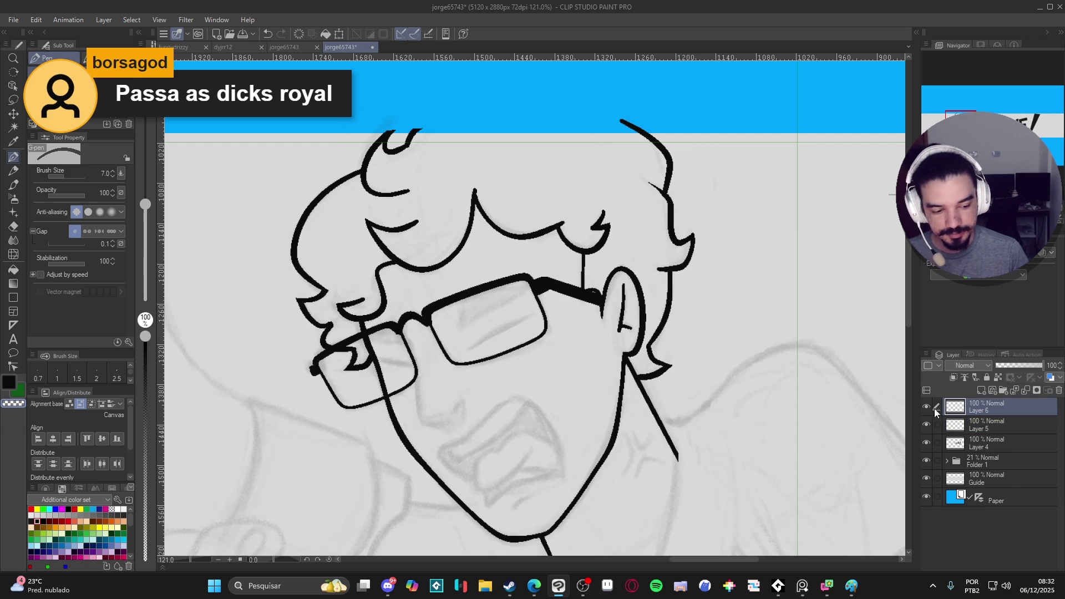
pyautogui.press('Delete')
pyautogui.moveTo(667, 469); pyautogui.dragTo(653, 437)
pyautogui.hotkey('ctrl', 's')
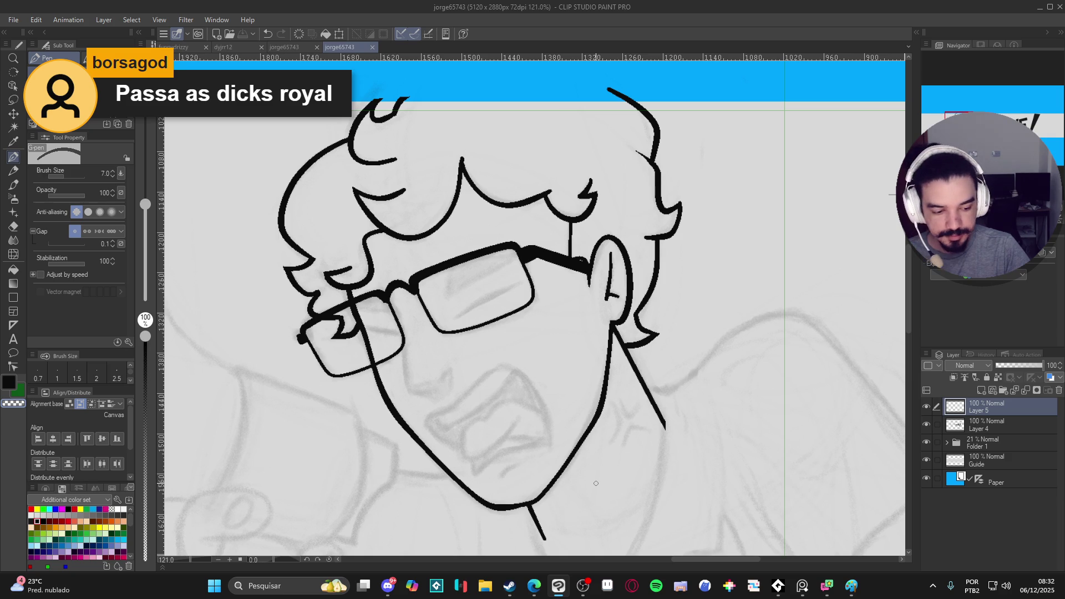
# Step: Rename Layer 5 to 'glasses'
pyautogui.click(927, 408)
pyautogui.doubleClick(986, 412)
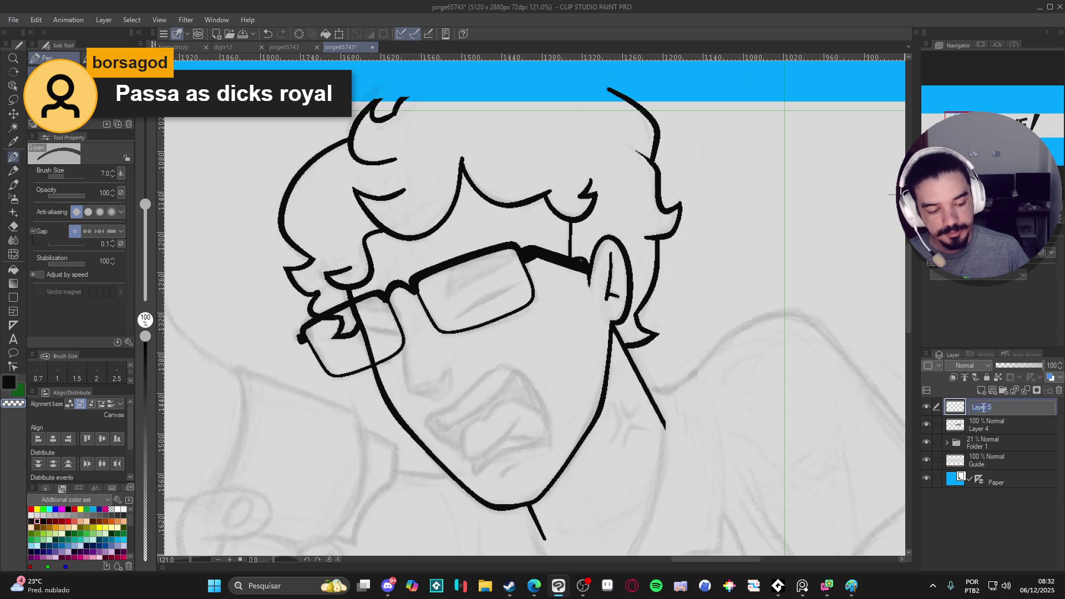
pyautogui.write('glasse')
pyautogui.press('Return')
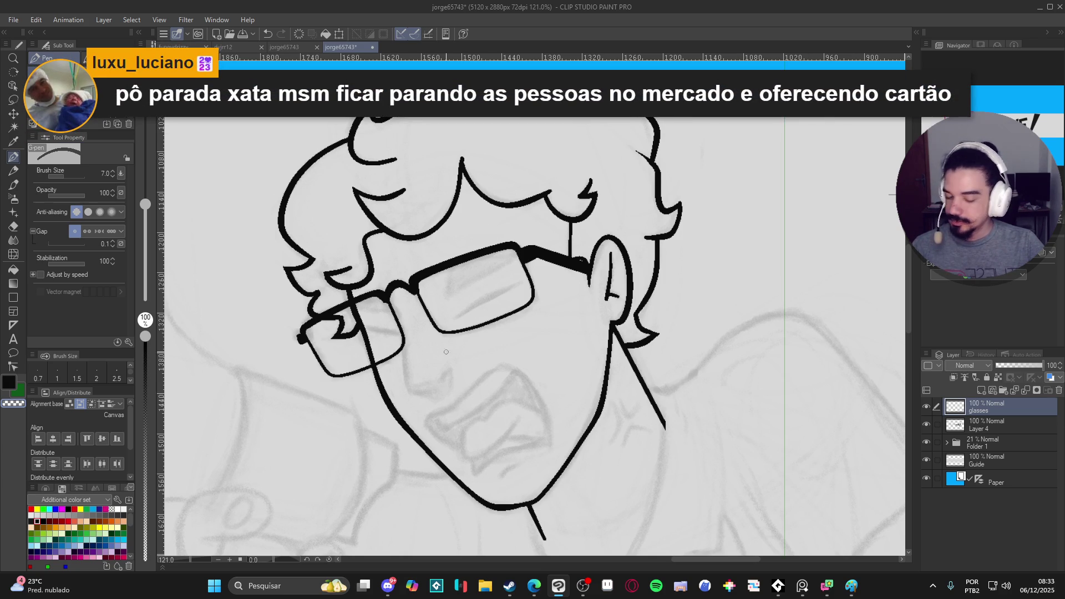
# Step: Check Layer 4's lines, select it, and add a new empty layer above it
pyautogui.scroll(1, 344, 214)
pyautogui.moveTo(621, 317); pyautogui.dragTo(699, 370)
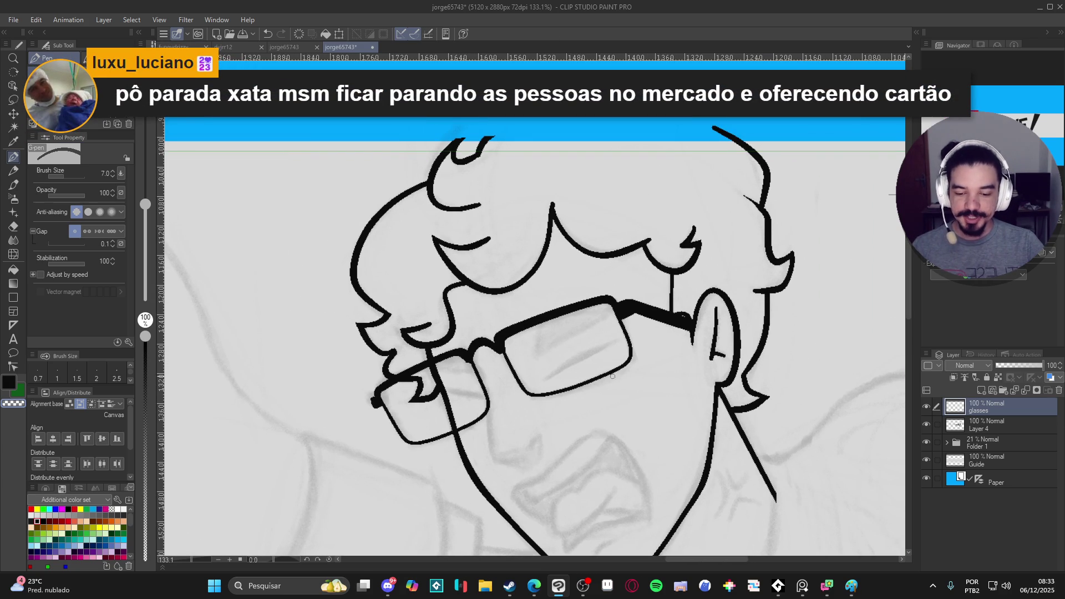
pyautogui.click(928, 423)
pyautogui.click(928, 424)
pyautogui.click(967, 426)
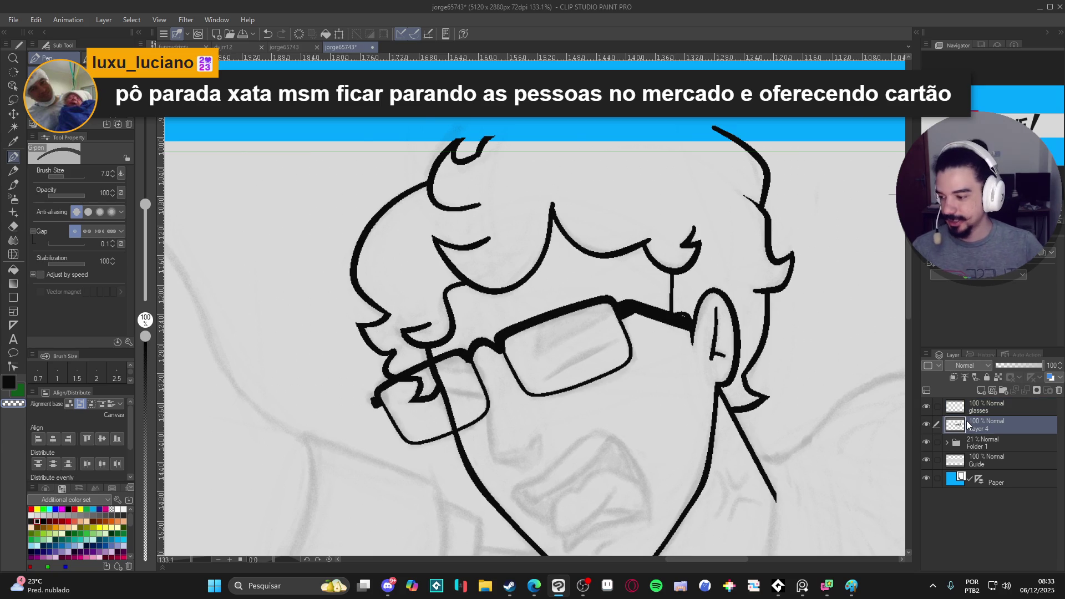
pyautogui.hotkey('ctrl', 'shift', 'n')
# Step: Ink a squint line and a short edge stroke inside the right lens
pyautogui.moveTo(591, 404)
pyautogui.mouseDown()
pyautogui.moveTo(699, 427)
pyautogui.moveTo(683, 384)
pyautogui.moveTo(716, 366)
pyautogui.mouseUp()
pyautogui.hotkey('ctrl', 'z')
pyautogui.moveTo(653, 406); pyautogui.dragTo(723, 362)
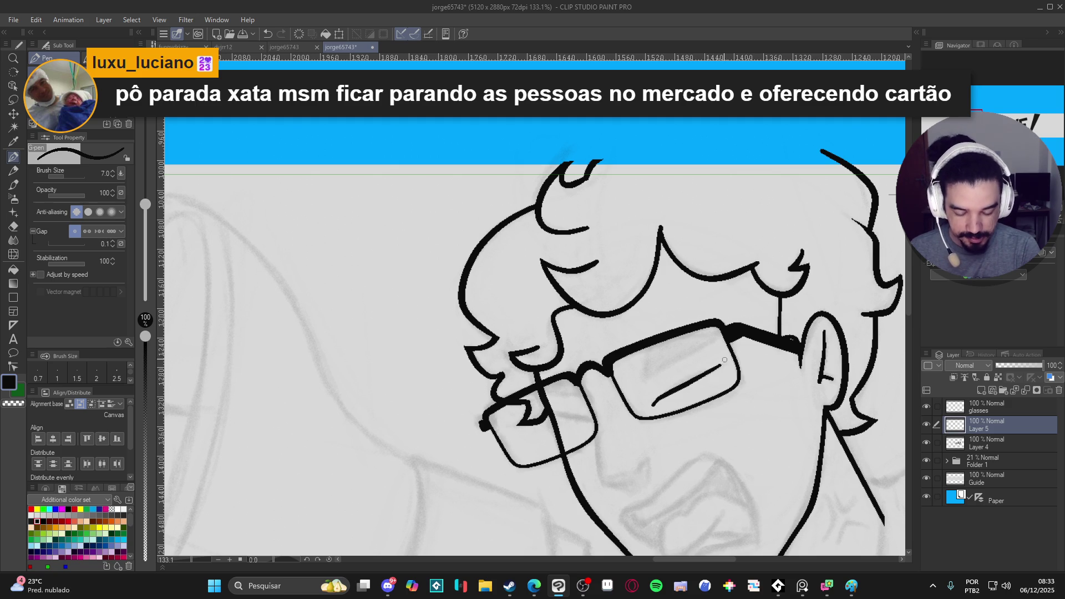
pyautogui.moveTo(655, 402); pyautogui.dragTo(686, 385)
# Step: Adjust the canvas tilt, then ink two diagonal squinted-eye lines in the lens
pyautogui.moveTo(701, 495)
pyautogui.mouseDown()
pyautogui.moveTo(675, 334)
pyautogui.moveTo(662, 320)
pyautogui.moveTo(636, 350)
pyautogui.mouseUp()
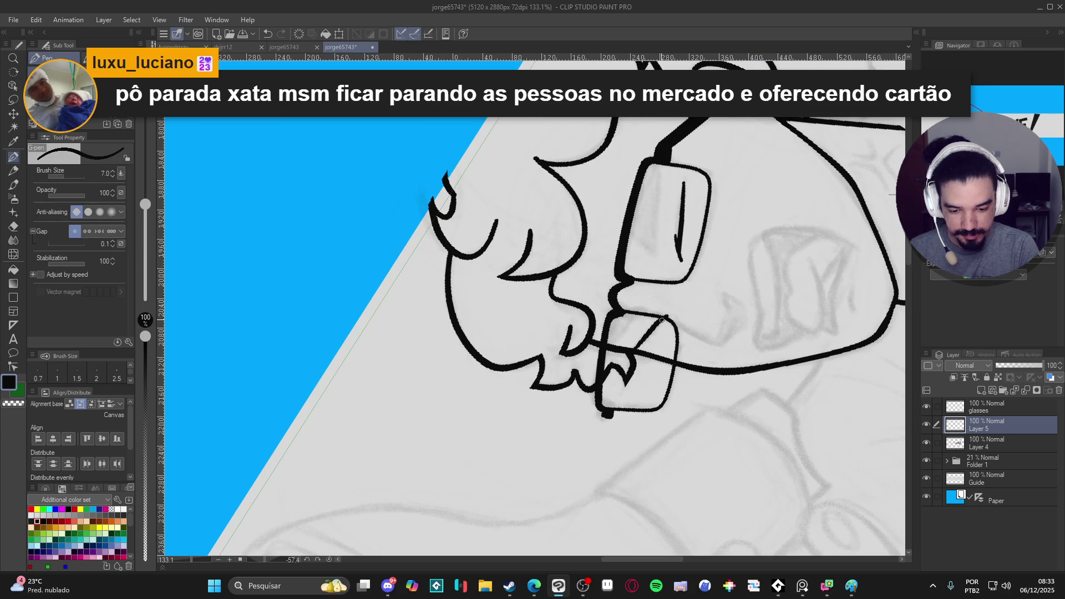
pyautogui.moveTo(649, 330)
pyautogui.mouseDown()
pyautogui.moveTo(643, 405)
pyautogui.moveTo(618, 482)
pyautogui.mouseUp()
pyautogui.moveTo(697, 488)
pyautogui.mouseDown()
pyautogui.moveTo(637, 500)
pyautogui.moveTo(631, 394)
pyautogui.mouseUp()
pyautogui.press('p')
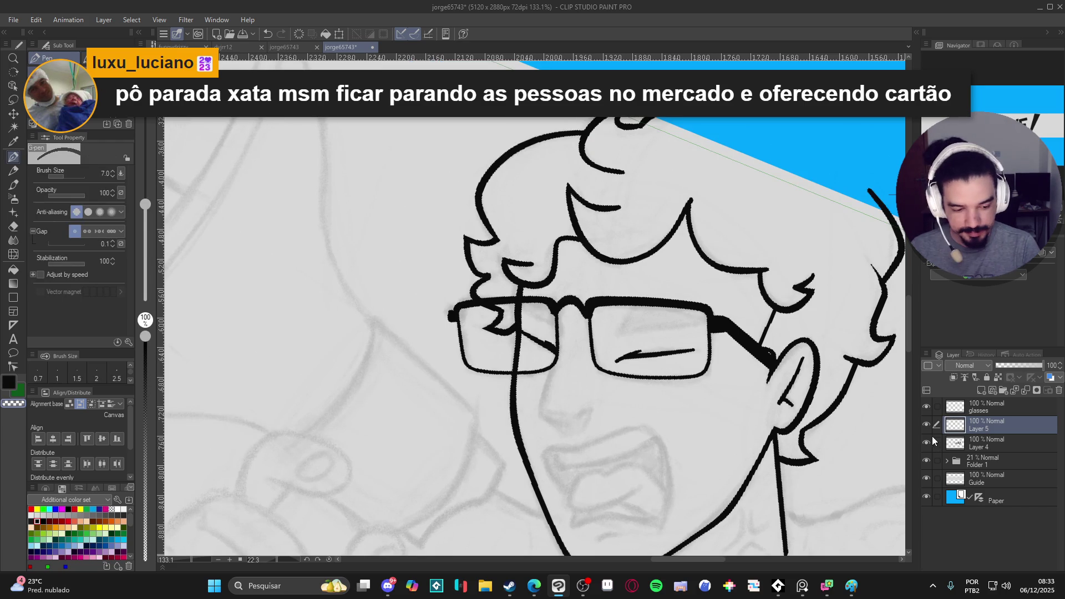
pyautogui.press('r')
pyautogui.moveTo(776, 452); pyautogui.dragTo(722, 433)
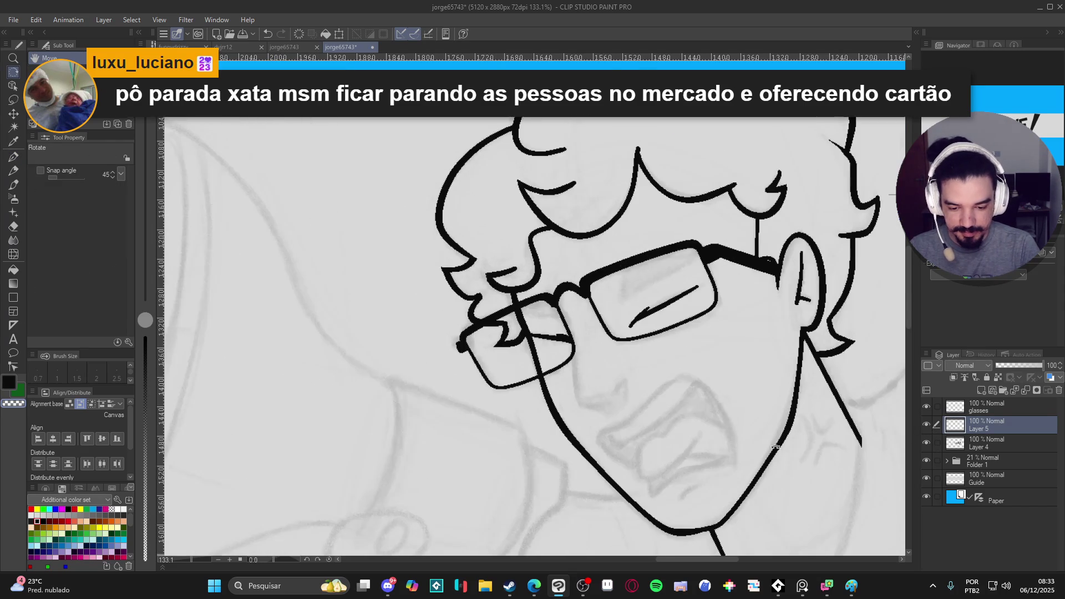
pyautogui.press('p')
pyautogui.moveTo(718, 348); pyautogui.dragTo(719, 439)
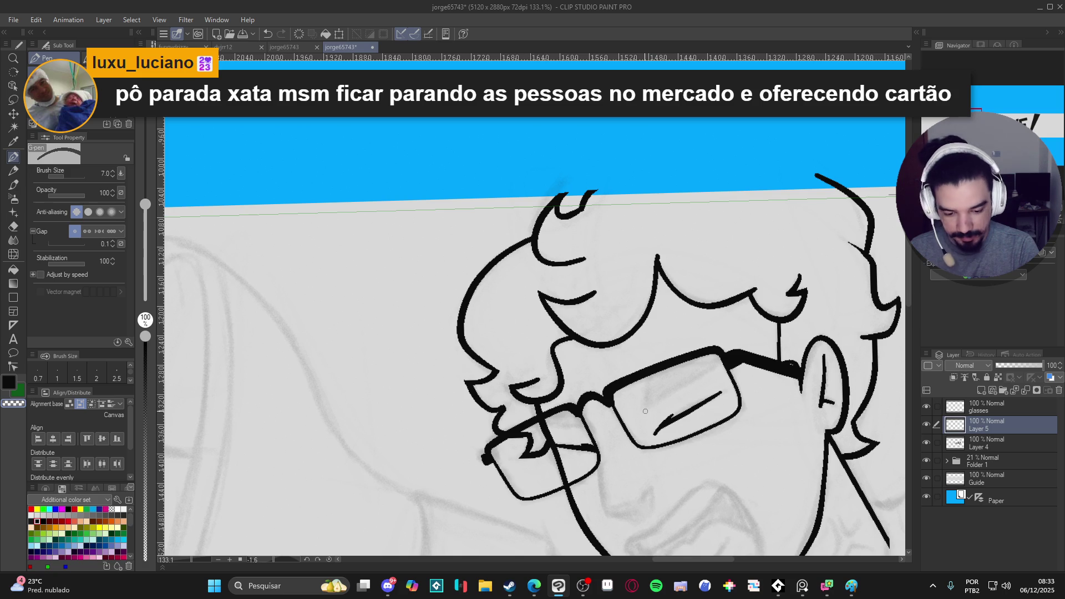
pyautogui.moveTo(646, 416)
pyautogui.mouseDown()
pyautogui.moveTo(658, 370)
pyautogui.moveTo(703, 347)
pyautogui.mouseUp()
pyautogui.moveTo(645, 413); pyautogui.dragTo(710, 338)
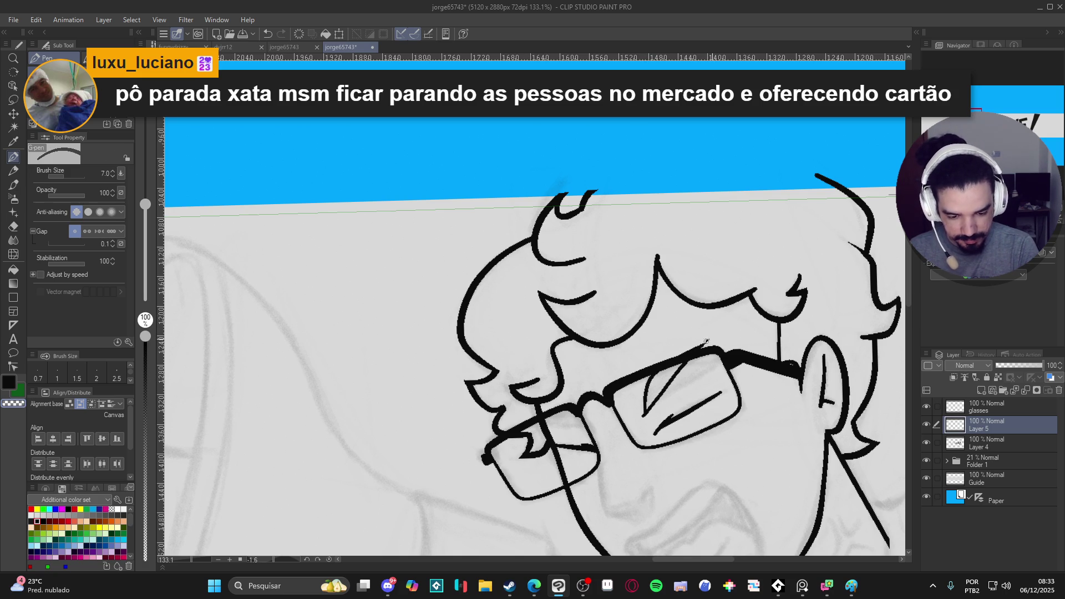
# Step: Ink the nose line down below the left lens with a curved nostril tip
pyautogui.moveTo(640, 409)
pyautogui.mouseDown()
pyautogui.moveTo(474, 274)
pyautogui.moveTo(486, 307)
pyautogui.mouseUp()
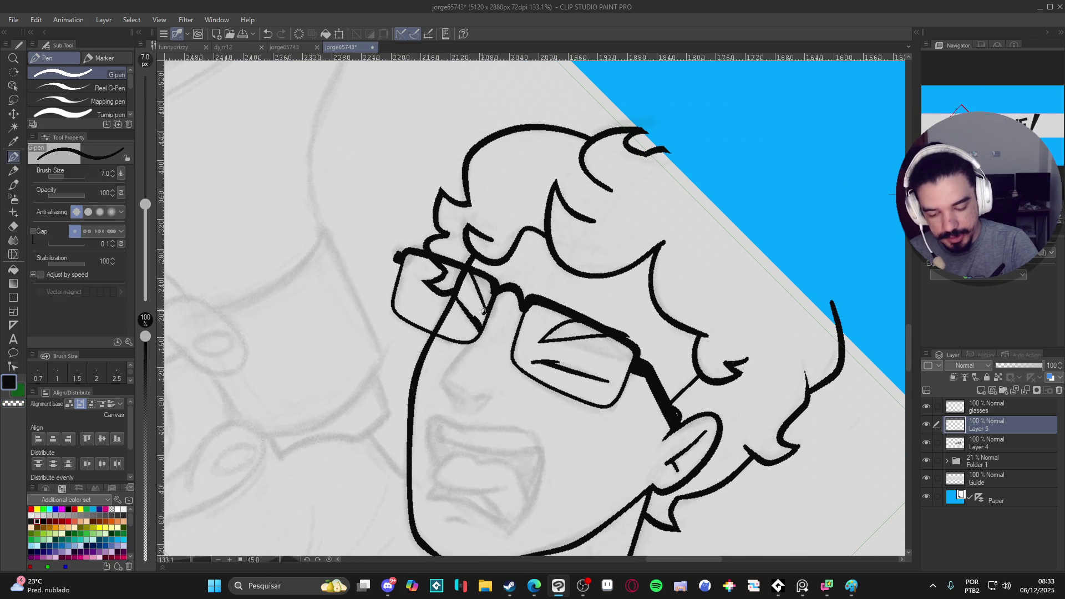
pyautogui.press('r')
pyautogui.moveTo(479, 310); pyautogui.dragTo(533, 245)
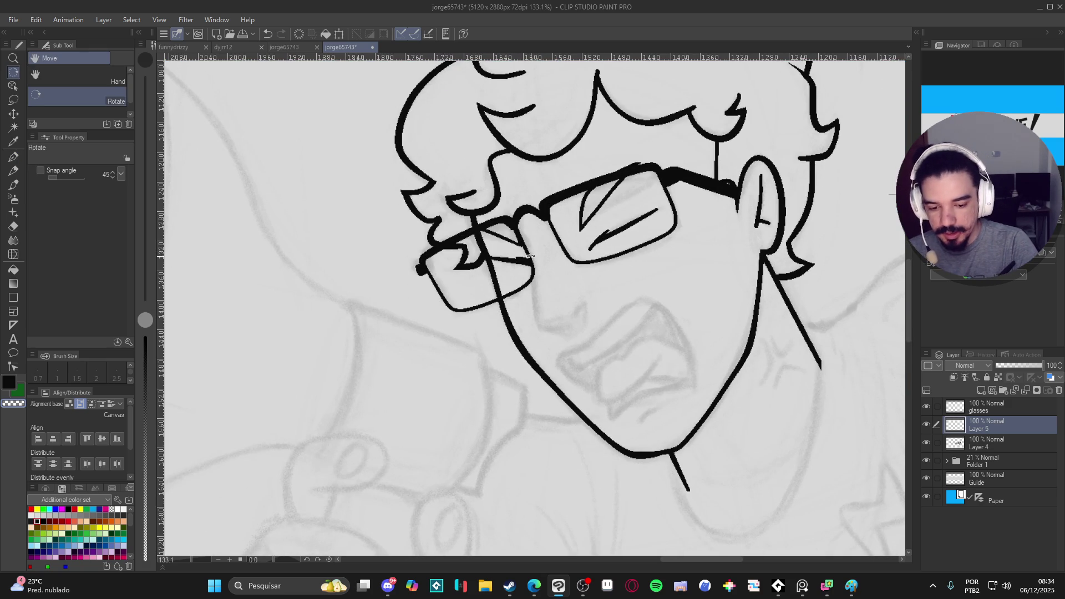
pyautogui.press('p')
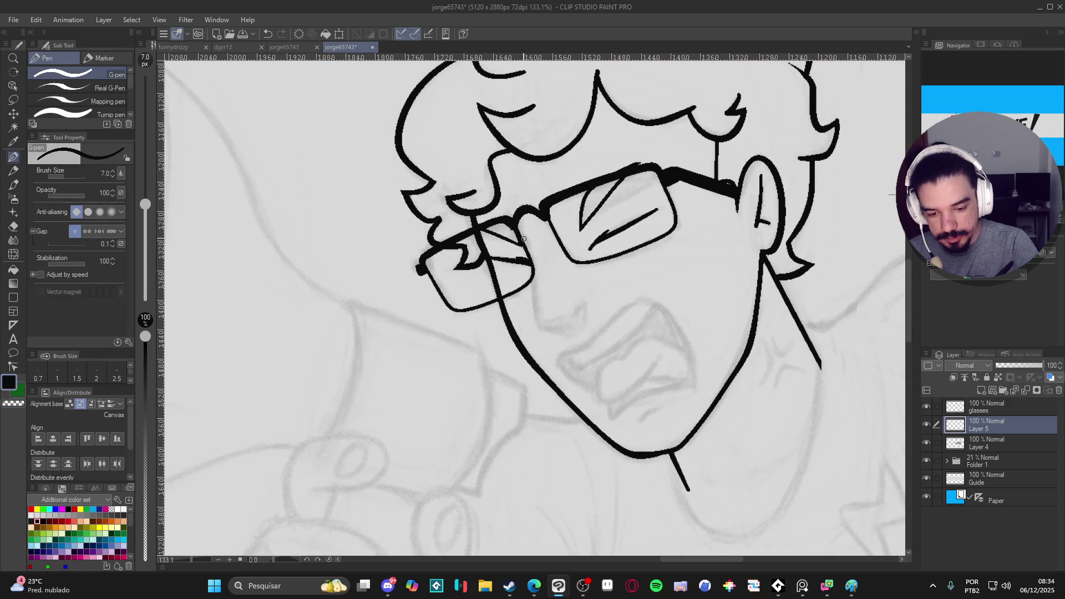
pyautogui.moveTo(530, 267); pyautogui.dragTo(533, 337)
pyautogui.hotkey('ctrl', 'z')
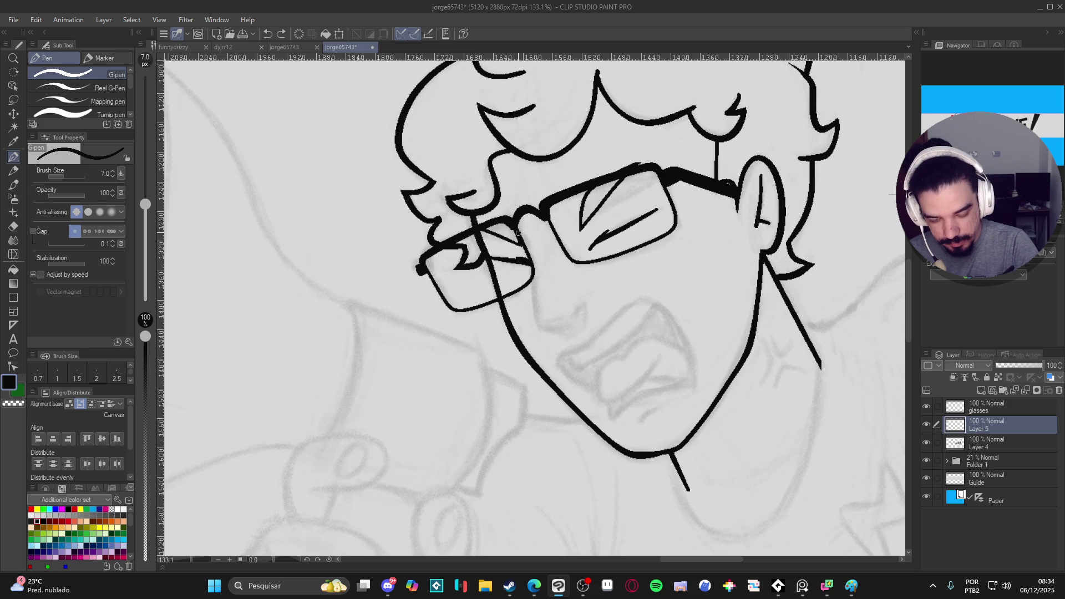
pyautogui.moveTo(518, 230)
pyautogui.mouseDown()
pyautogui.moveTo(537, 332)
pyautogui.moveTo(571, 334)
pyautogui.mouseUp()
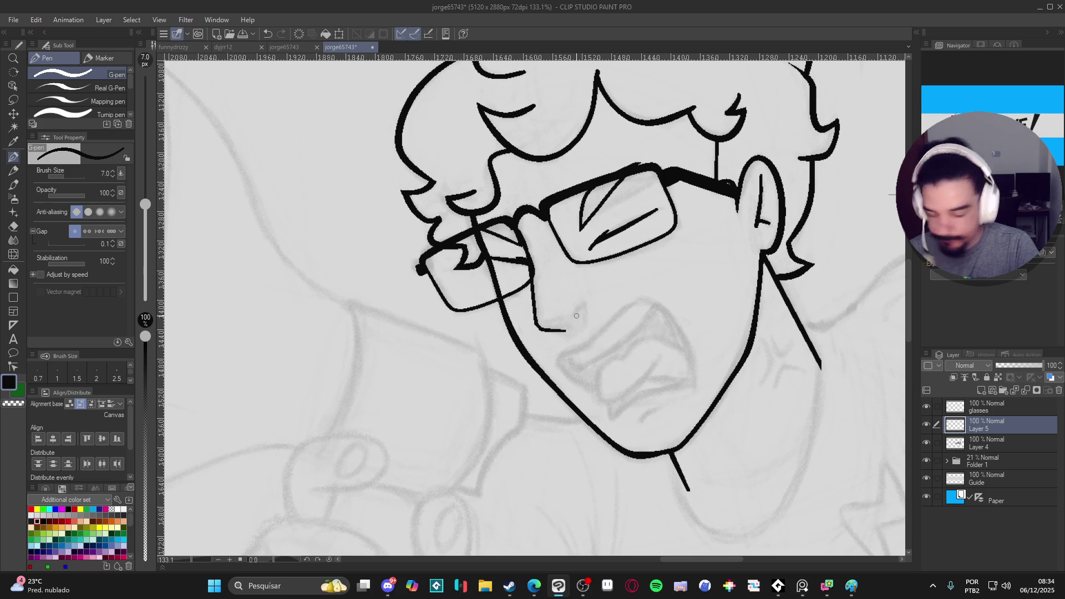
pyautogui.moveTo(576, 318); pyautogui.dragTo(584, 305)
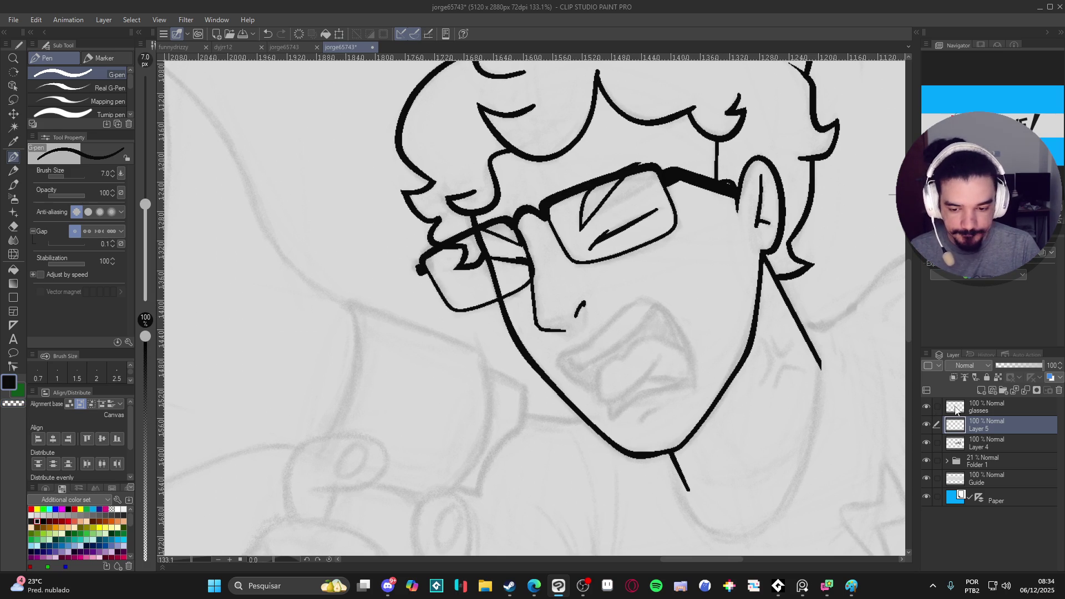
# Step: Toggle the glasses layer and Layers 4 and 5 on and off to compare the existing ink
pyautogui.click(955, 407)
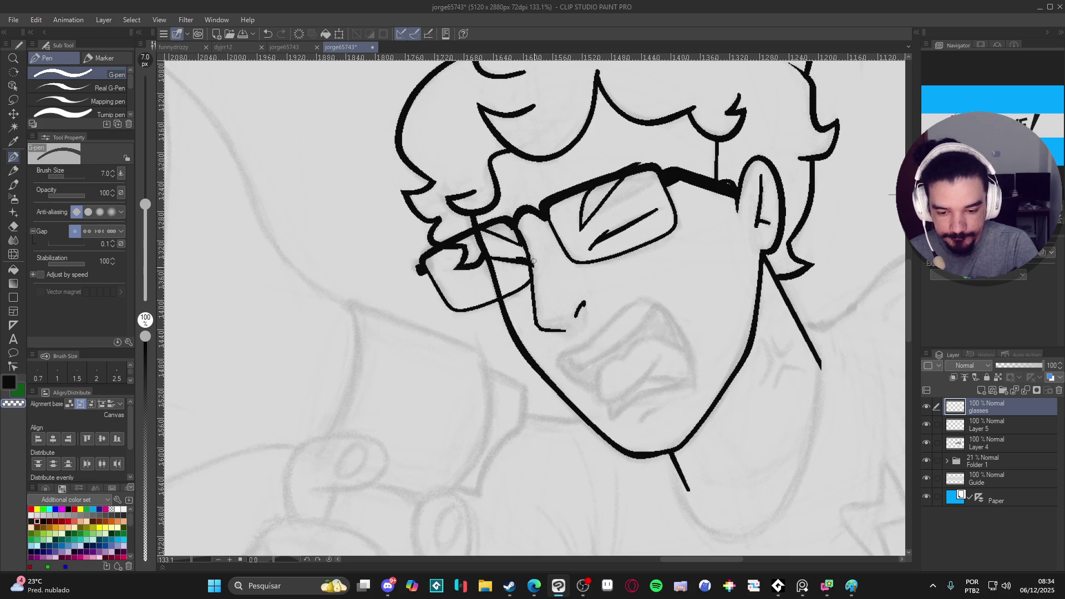
pyautogui.click(952, 440)
pyautogui.click(926, 443)
pyautogui.click(927, 443)
pyautogui.click(926, 425)
pyautogui.click(926, 424)
pyautogui.click(964, 426)
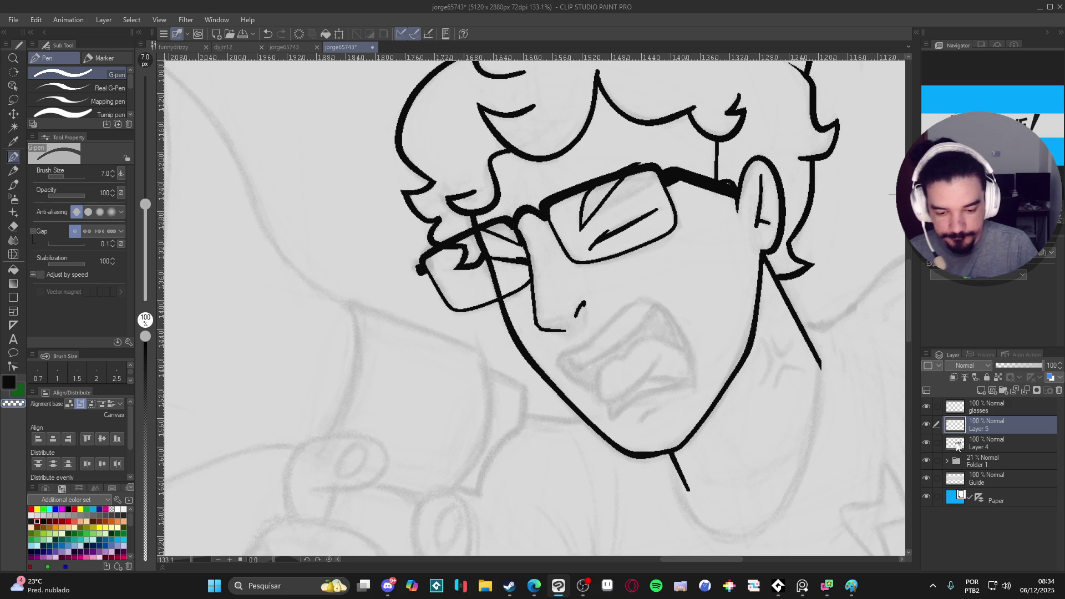
pyautogui.click(928, 425)
pyautogui.click(927, 424)
pyautogui.click(929, 409)
pyautogui.click(929, 410)
pyautogui.click(927, 408)
pyautogui.click(926, 408)
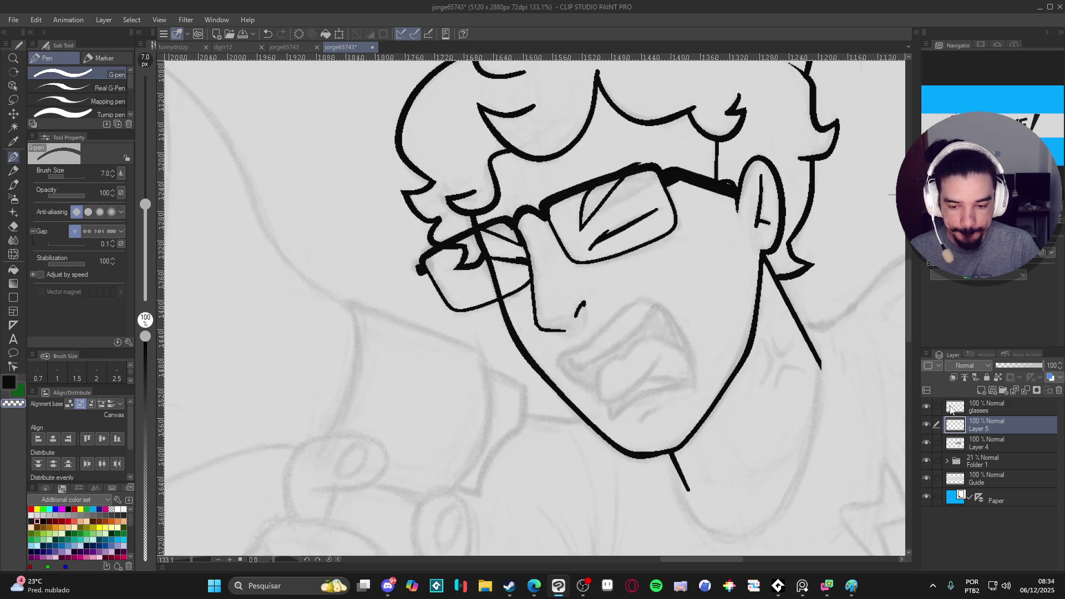
pyautogui.click(926, 441)
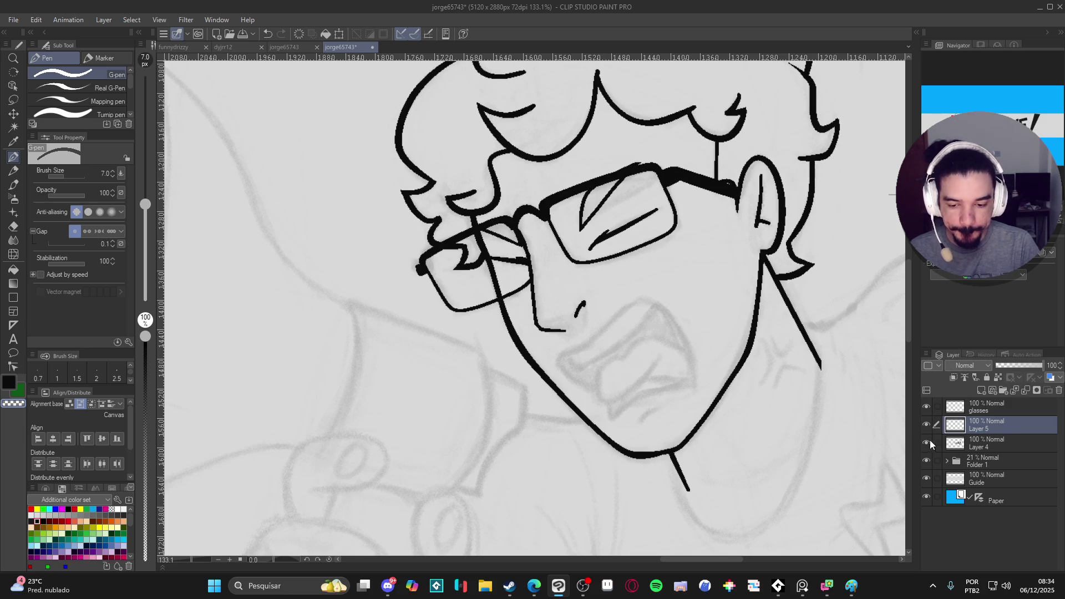
pyautogui.click(927, 441)
pyautogui.click(976, 444)
# Step: Save the banner file with the view centred on the face
pyautogui.moveTo(698, 487); pyautogui.dragTo(652, 478)
pyautogui.hotkey('ctrl', 's')
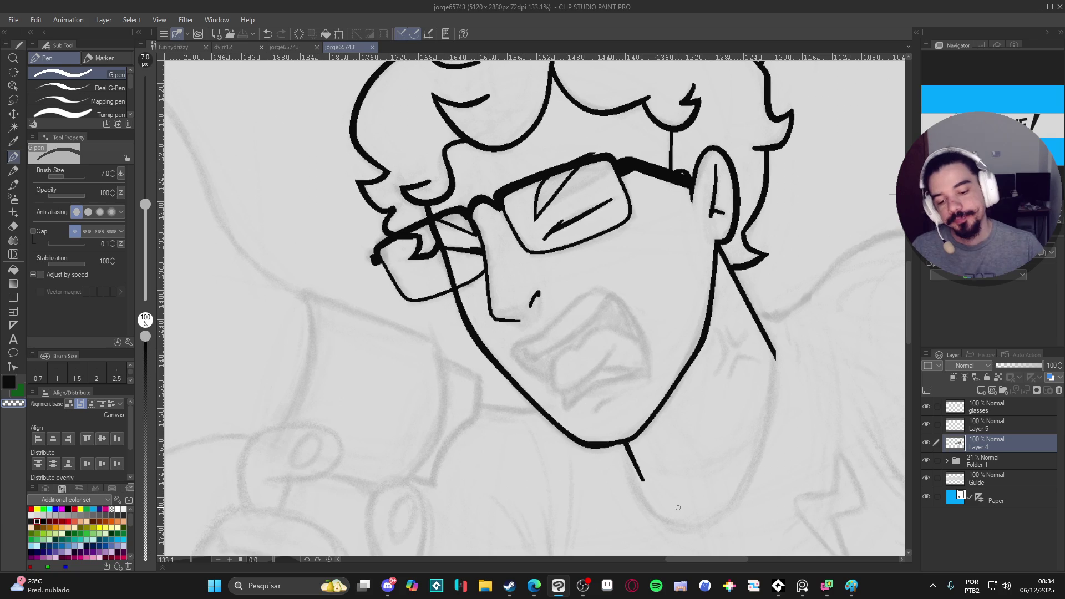
pyautogui.scroll(1, 577, 472)
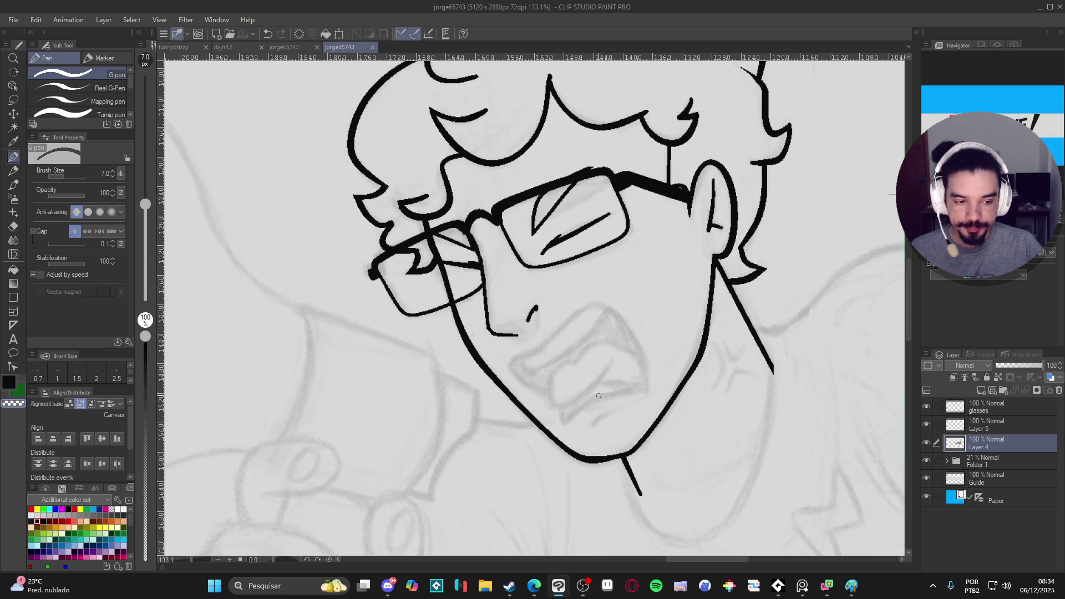
pyautogui.moveTo(569, 384); pyautogui.dragTo(542, 414)
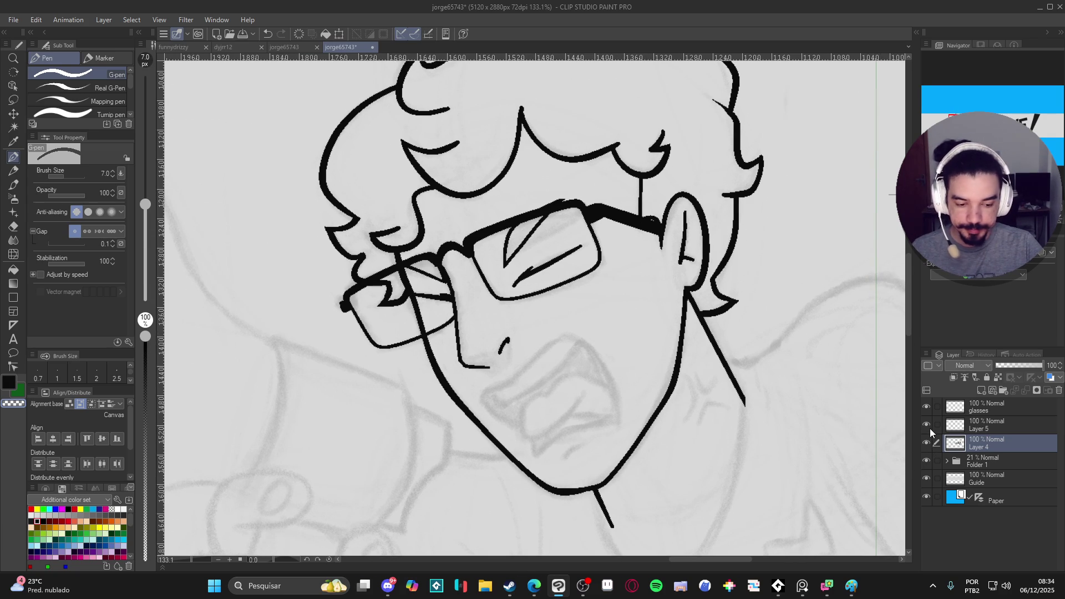
# Step: On Layer 5, ink the mouth's upper line and left corner, then add Layer 6
pyautogui.click(972, 427)
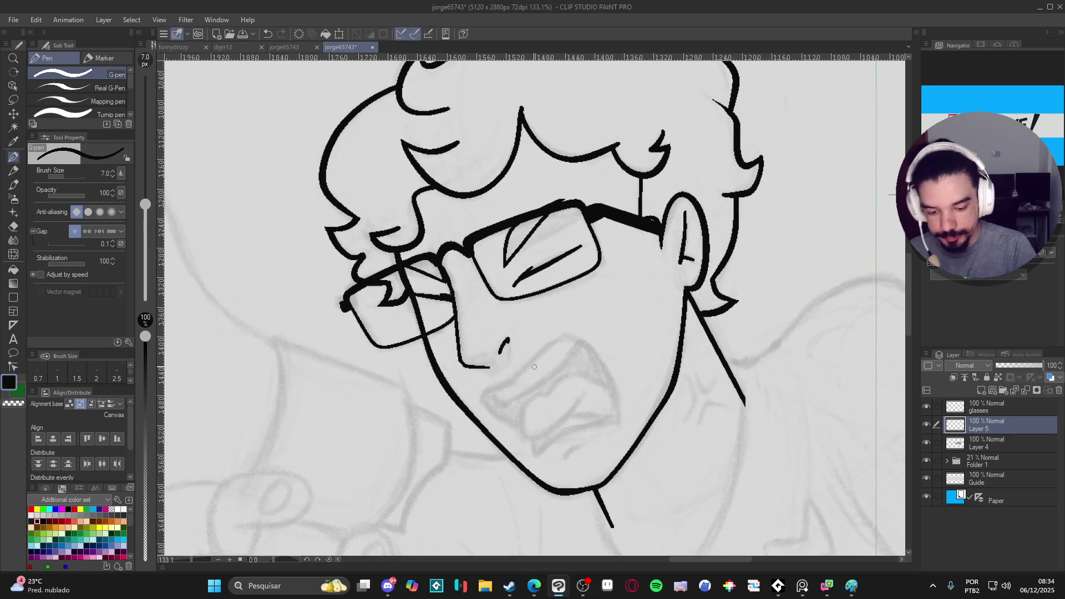
pyautogui.moveTo(499, 388)
pyautogui.mouseDown()
pyautogui.moveTo(584, 333)
pyautogui.moveTo(619, 427)
pyautogui.moveTo(678, 371)
pyautogui.moveTo(699, 300)
pyautogui.moveTo(657, 351)
pyautogui.moveTo(657, 376)
pyautogui.moveTo(560, 433)
pyautogui.moveTo(521, 388)
pyautogui.moveTo(516, 362)
pyautogui.moveTo(503, 361)
pyautogui.moveTo(497, 380)
pyautogui.moveTo(519, 411)
pyautogui.mouseUp()
pyautogui.hotkey('ctrl', 'z')
pyautogui.press('r')
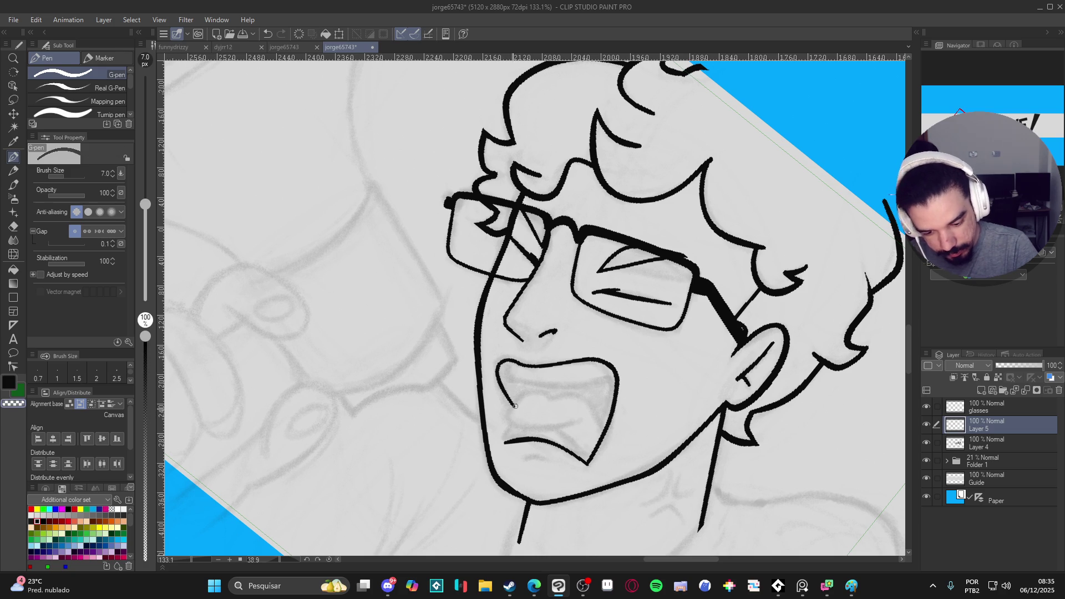
pyautogui.moveTo(519, 421); pyautogui.dragTo(510, 442)
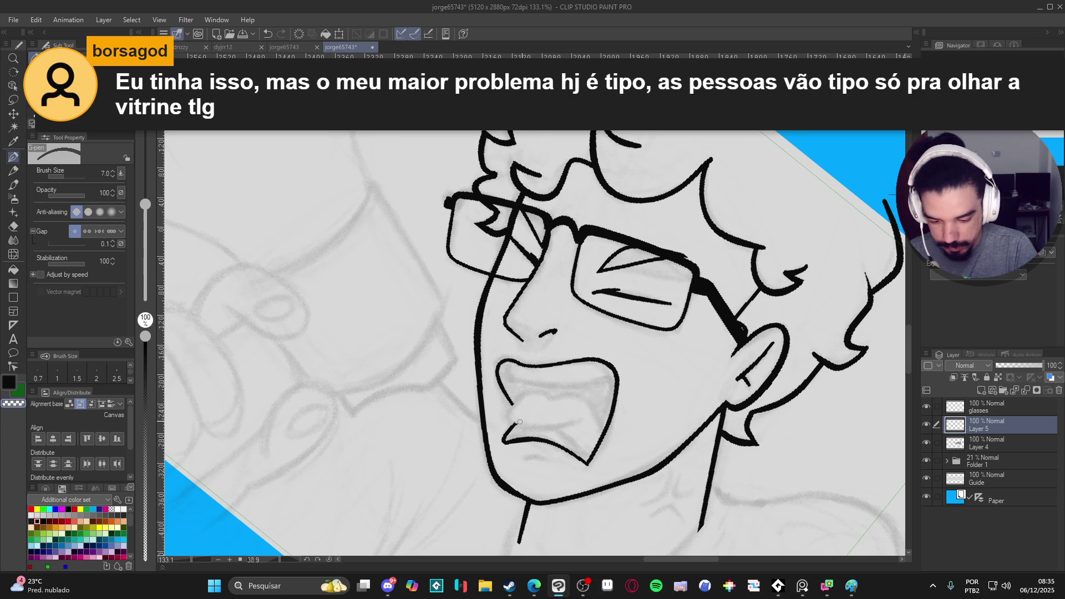
pyautogui.moveTo(623, 460); pyautogui.dragTo(675, 430)
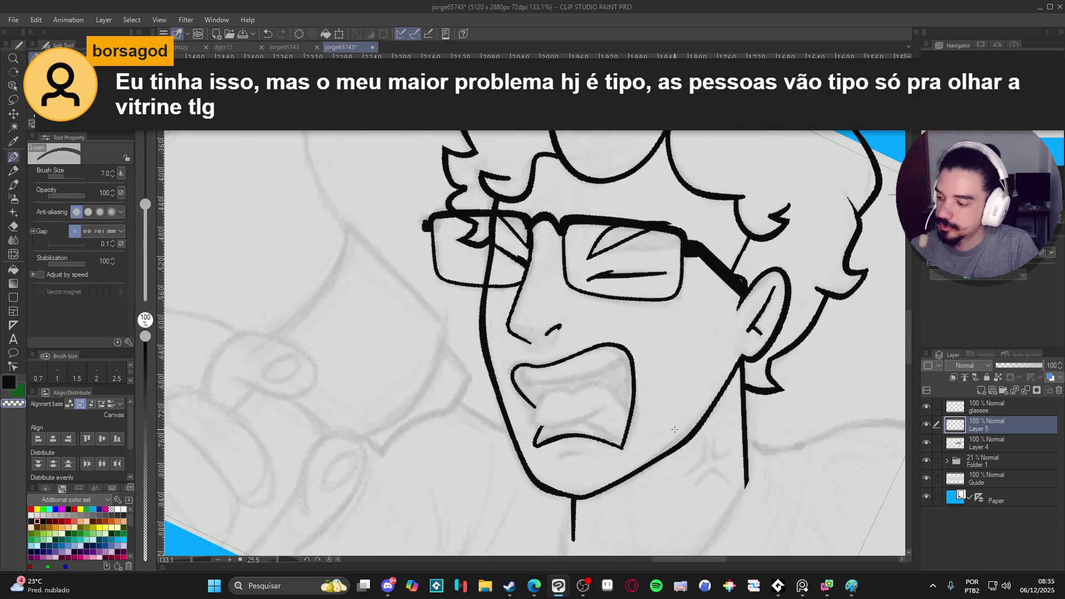
pyautogui.hotkey('ctrl', 'shift', 'n')
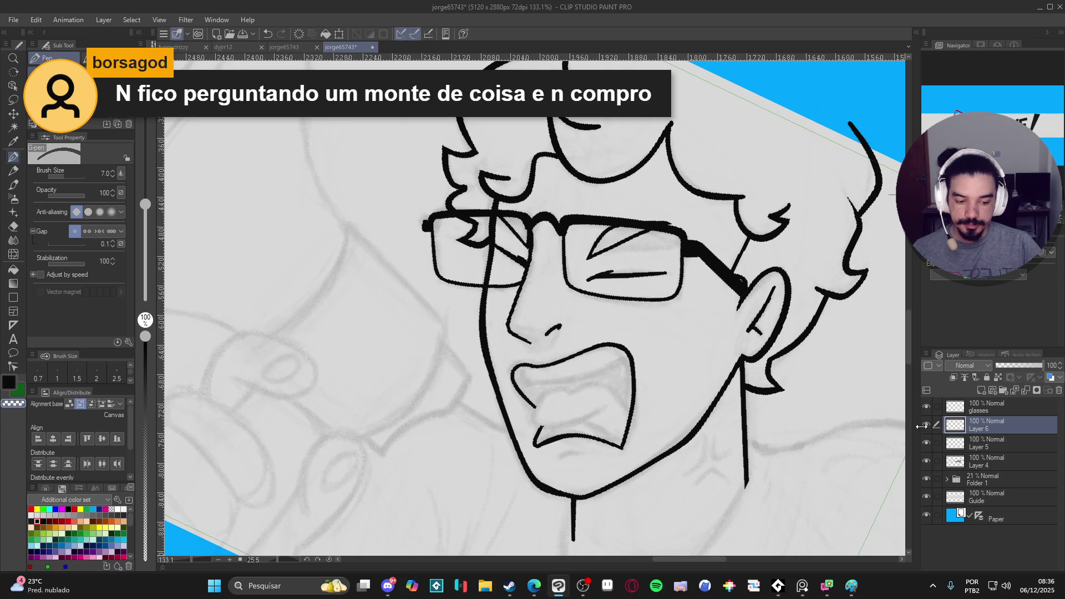
pyautogui.doubleClick(926, 425)
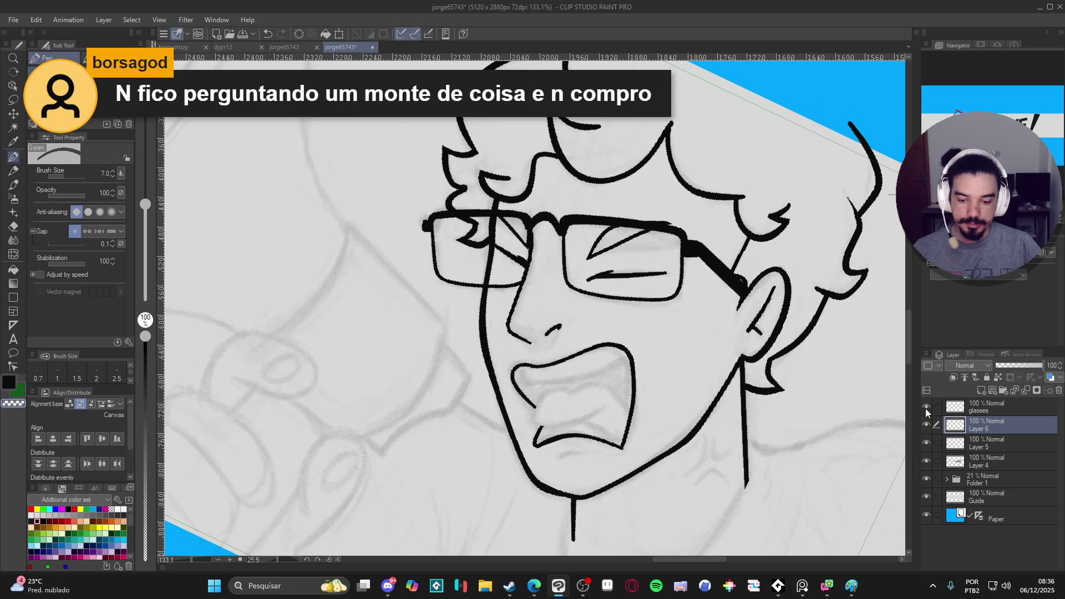
# Step: Check Layer 5's face lines and select it, with the view centred on the mouth
pyautogui.click(927, 444)
pyautogui.click(926, 443)
pyautogui.click(983, 446)
pyautogui.scroll(3, 591, 398)
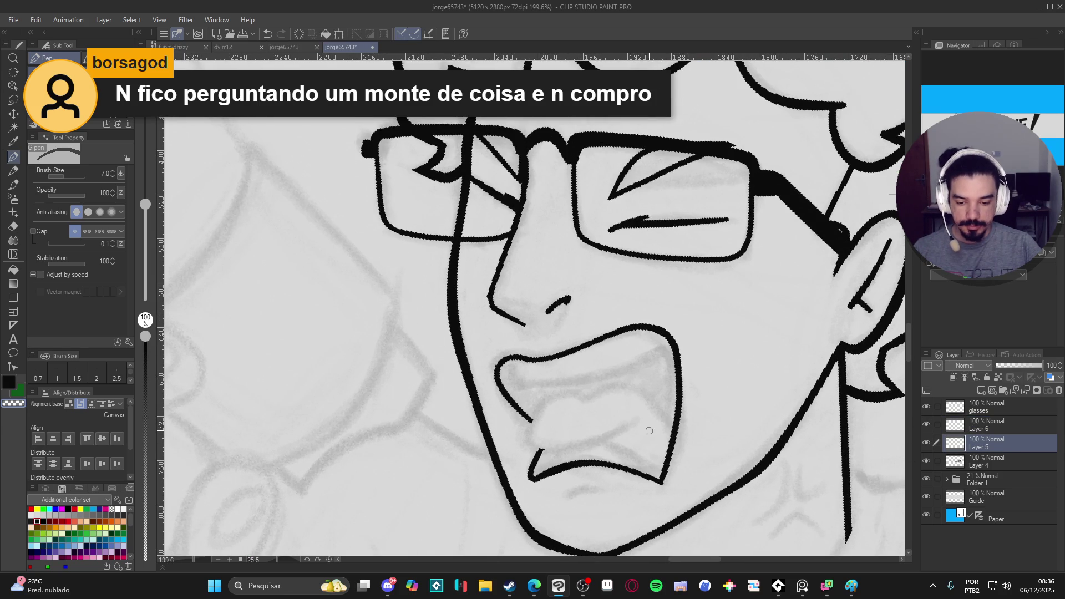
pyautogui.moveTo(616, 423); pyautogui.dragTo(581, 418)
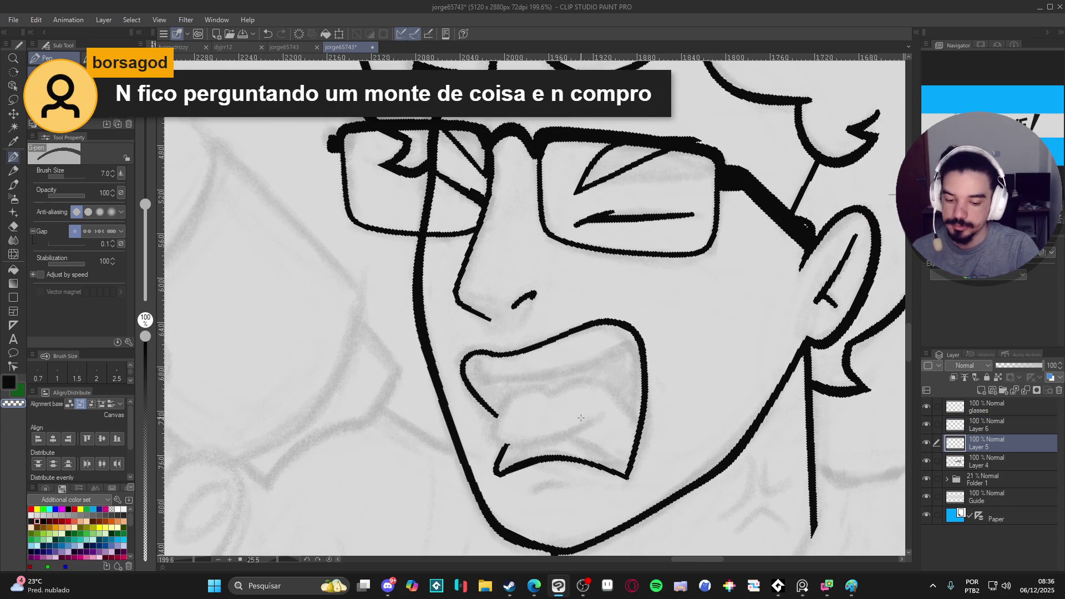
# Step: On a new Layer 7, ink a trial curved mouth line, then undo it
pyautogui.hotkey('ctrl', 'shift', 'n')
pyautogui.press('r')
pyautogui.moveTo(644, 488); pyautogui.dragTo(478, 333)
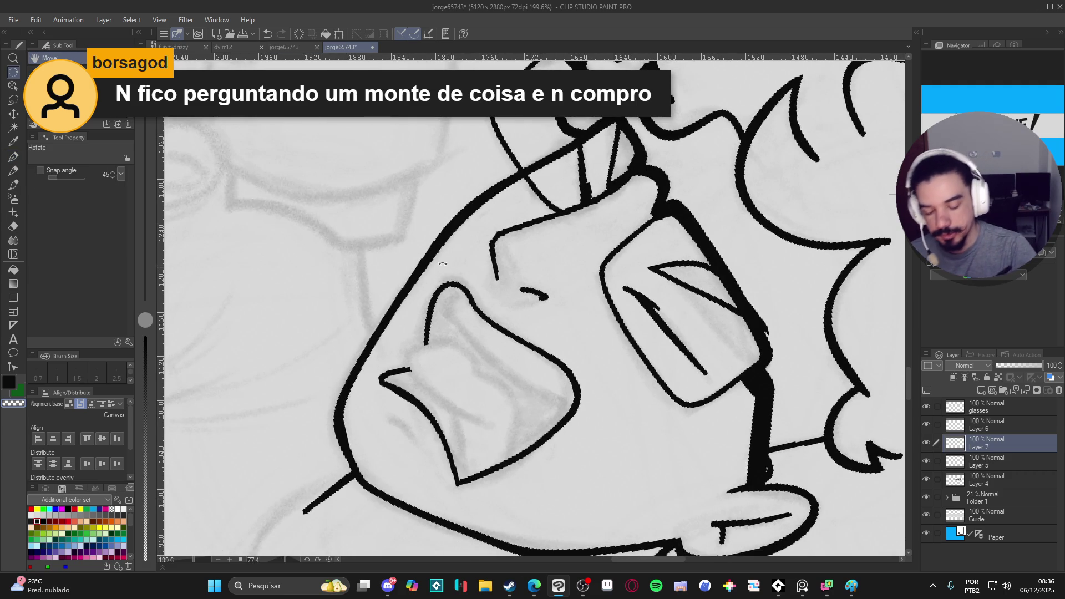
pyautogui.press('p')
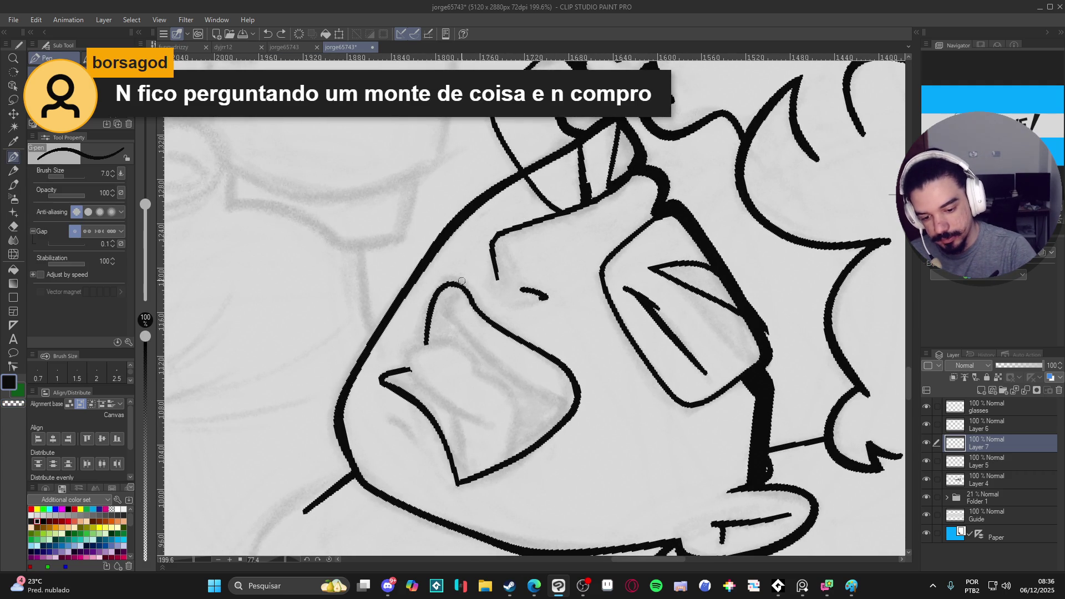
pyautogui.moveTo(462, 282)
pyautogui.mouseDown()
pyautogui.moveTo(447, 311)
pyautogui.moveTo(488, 361)
pyautogui.moveTo(595, 406)
pyautogui.moveTo(580, 401)
pyautogui.mouseUp()
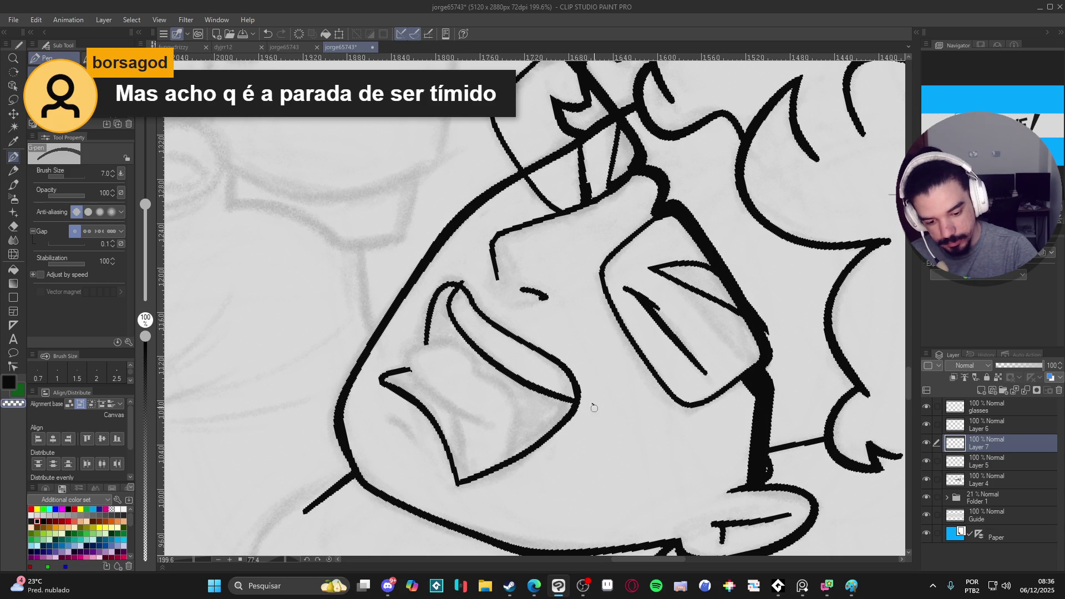
pyautogui.hotkey('ctrl', 'e')
pyautogui.hotkey('ctrl', 's')
pyautogui.press('r')
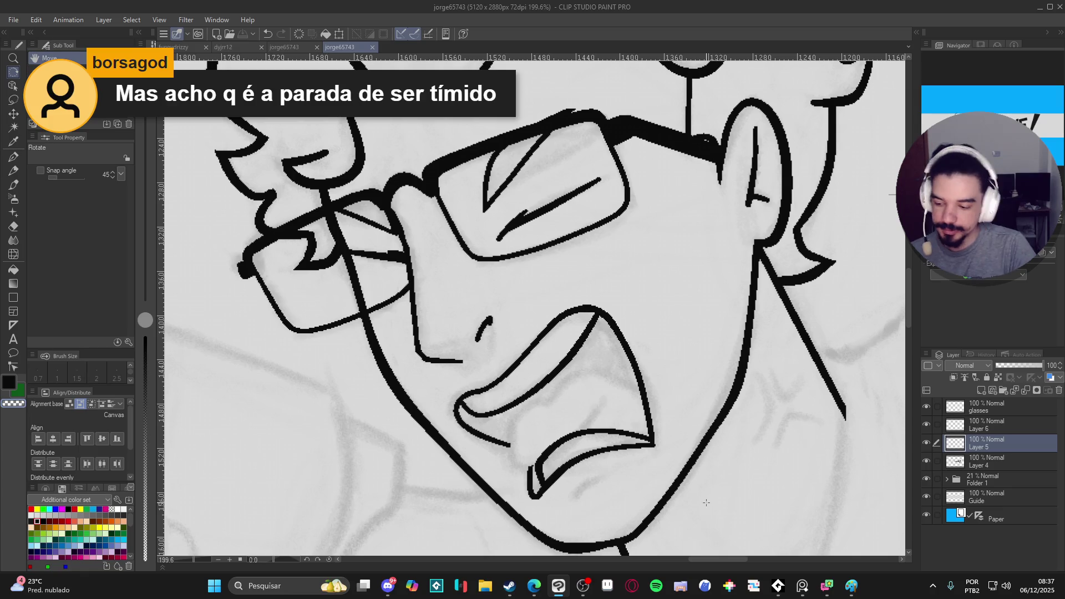
# Step: On a fresh layer, ink the upper lip, trim its overshoot, and ink the lower lip curve
pyautogui.hotkey('ctrl', 'shift', 'n')
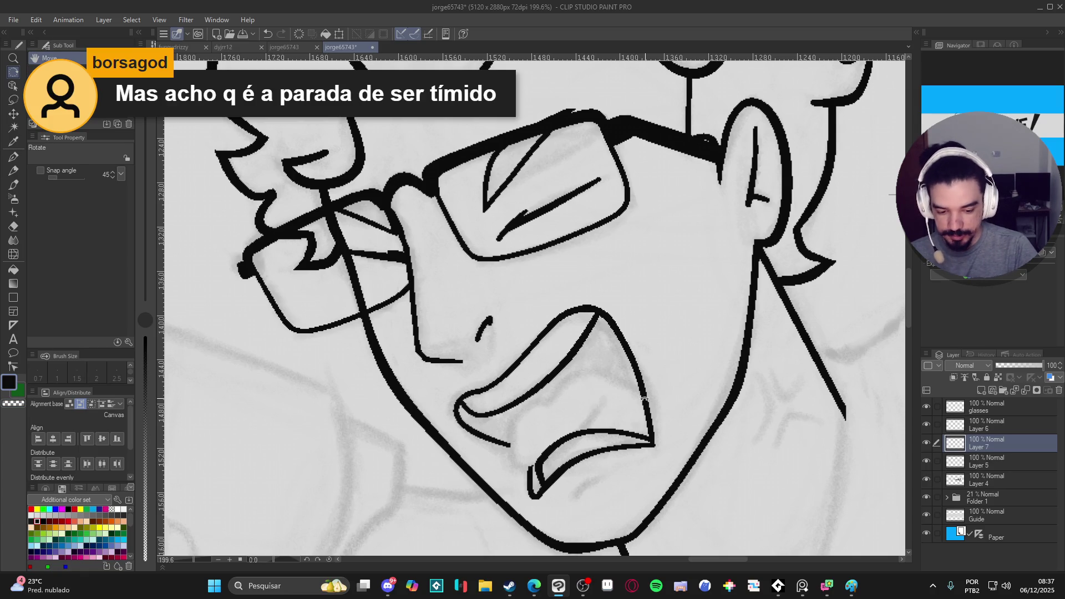
pyautogui.press('p')
pyautogui.moveTo(657, 397)
pyautogui.mouseDown()
pyautogui.moveTo(607, 374)
pyautogui.moveTo(560, 384)
pyautogui.moveTo(543, 410)
pyautogui.mouseUp()
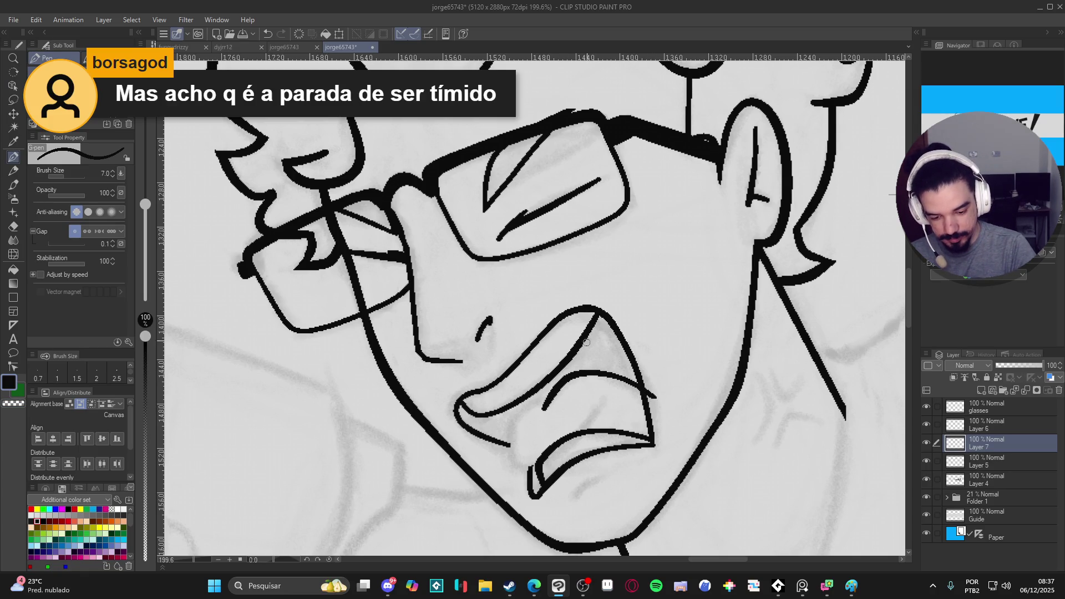
pyautogui.moveTo(647, 385); pyautogui.dragTo(656, 397)
pyautogui.moveTo(553, 392)
pyautogui.mouseDown()
pyautogui.moveTo(514, 420)
pyautogui.moveTo(509, 452)
pyautogui.moveTo(545, 462)
pyautogui.moveTo(594, 403)
pyautogui.mouseUp()
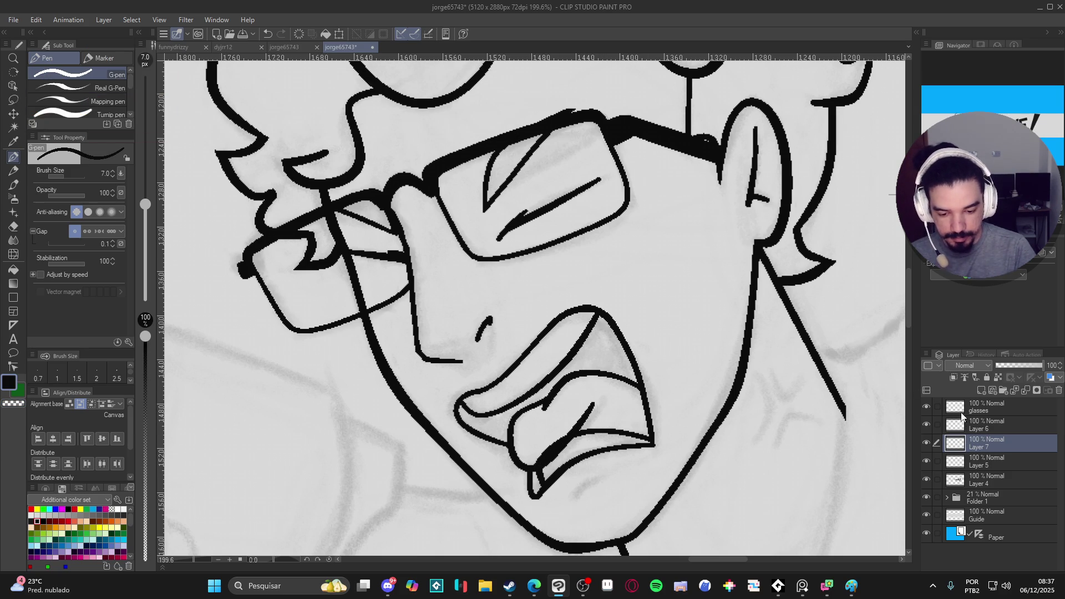
# Step: Compare the lip layer against Layer 5, then rotate and level the view
pyautogui.click(927, 462)
pyautogui.click(926, 461)
pyautogui.click(988, 462)
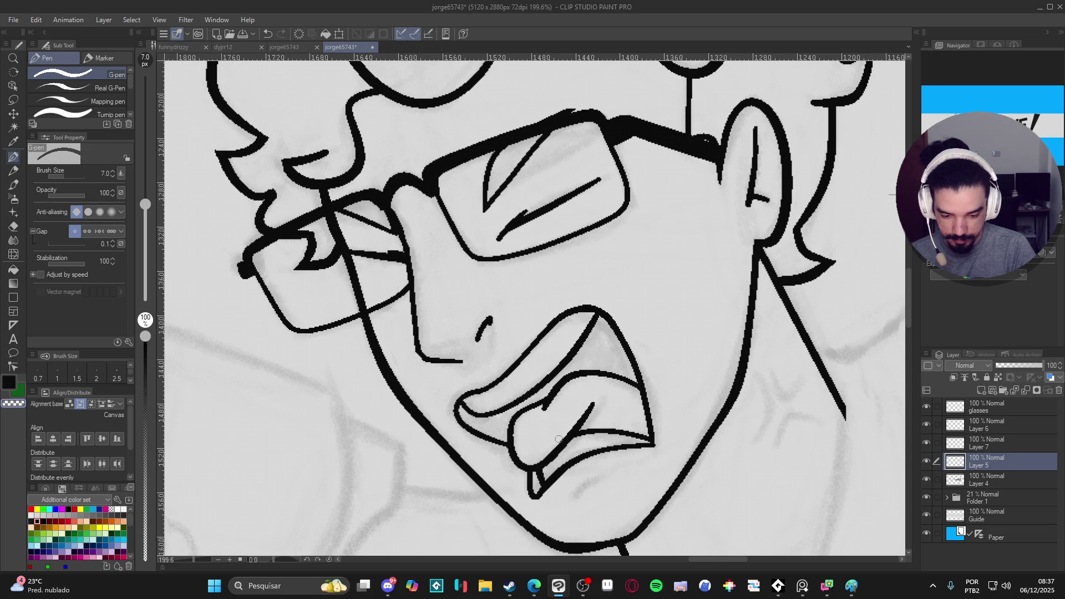
pyautogui.moveTo(842, 423); pyautogui.dragTo(516, 463)
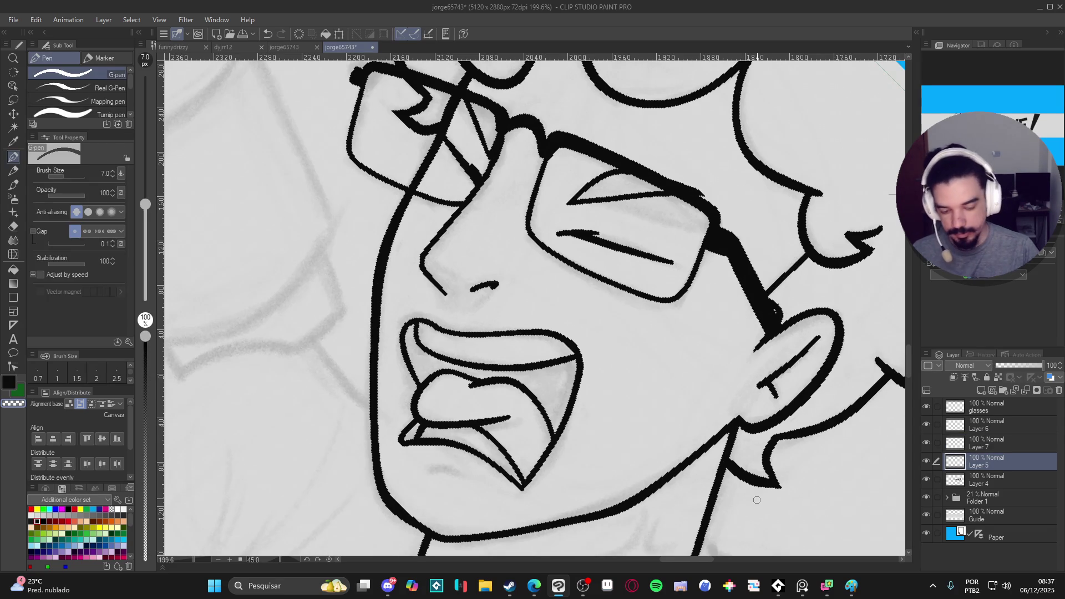
pyautogui.hotkey('ctrl', 'alt', '0')
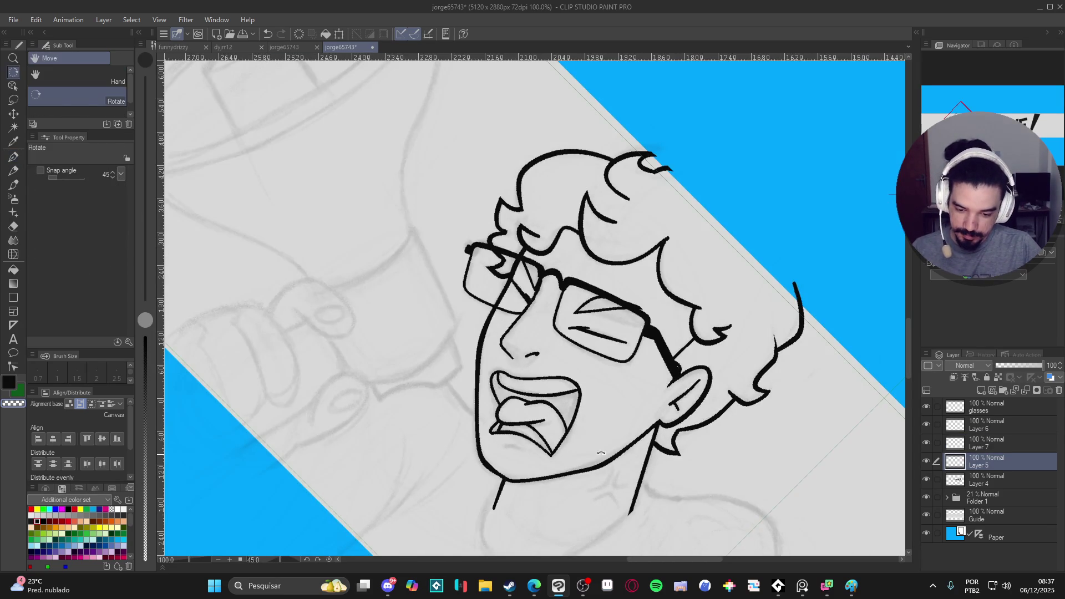
# Step: Zoom out to the whole head, save, and check Layer 5 and the glasses layer
pyautogui.hotkey('ctrl', 'shift', '0')
pyautogui.scroll(-4, 843, 474)
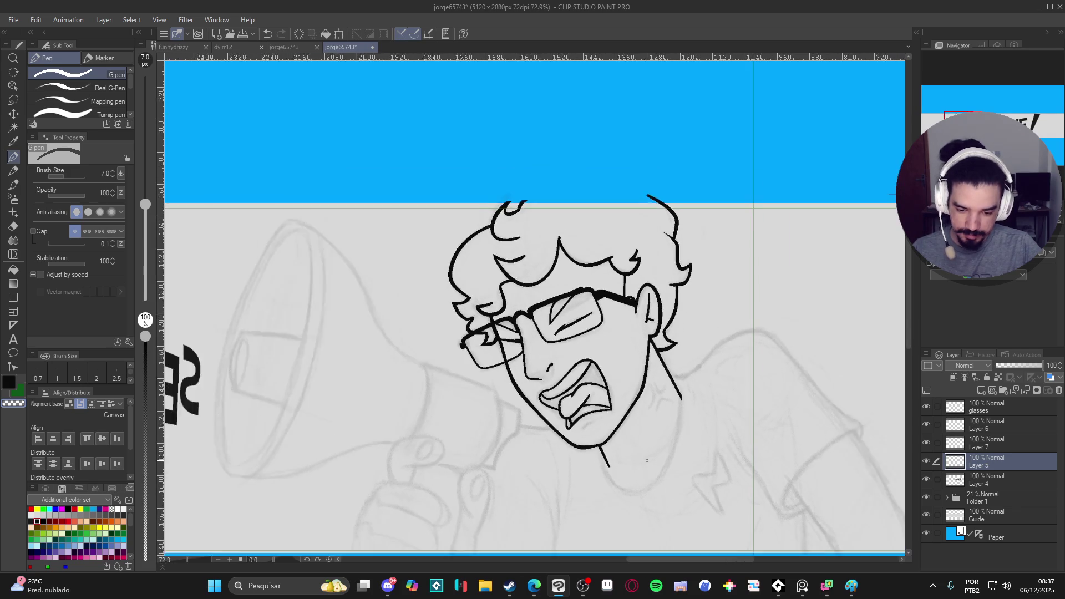
pyautogui.hotkey('ctrl', 's')
pyautogui.click(925, 460)
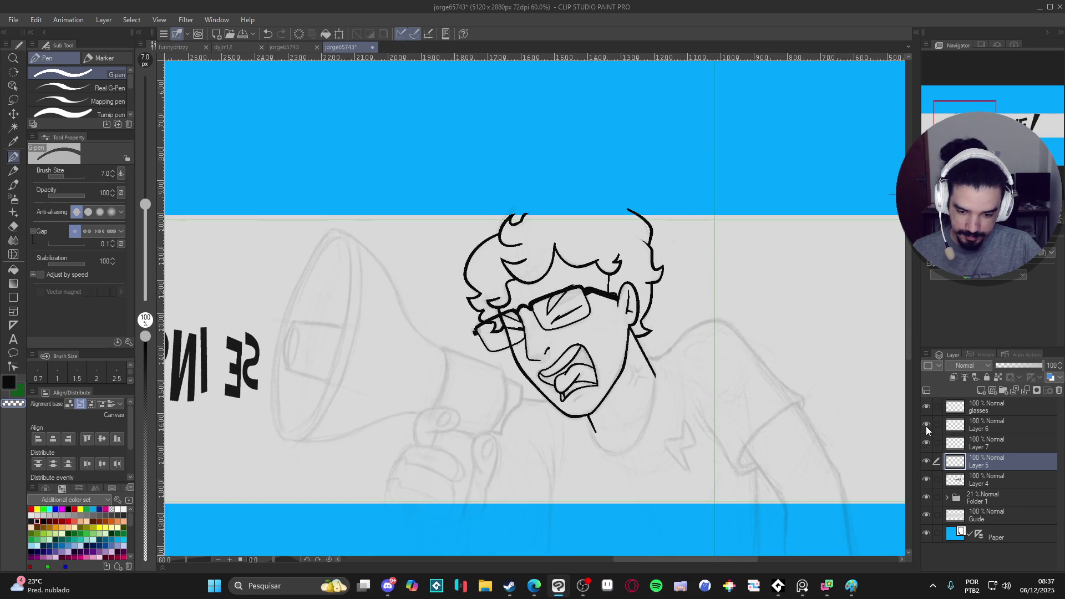
pyautogui.click(928, 410)
pyautogui.click(928, 409)
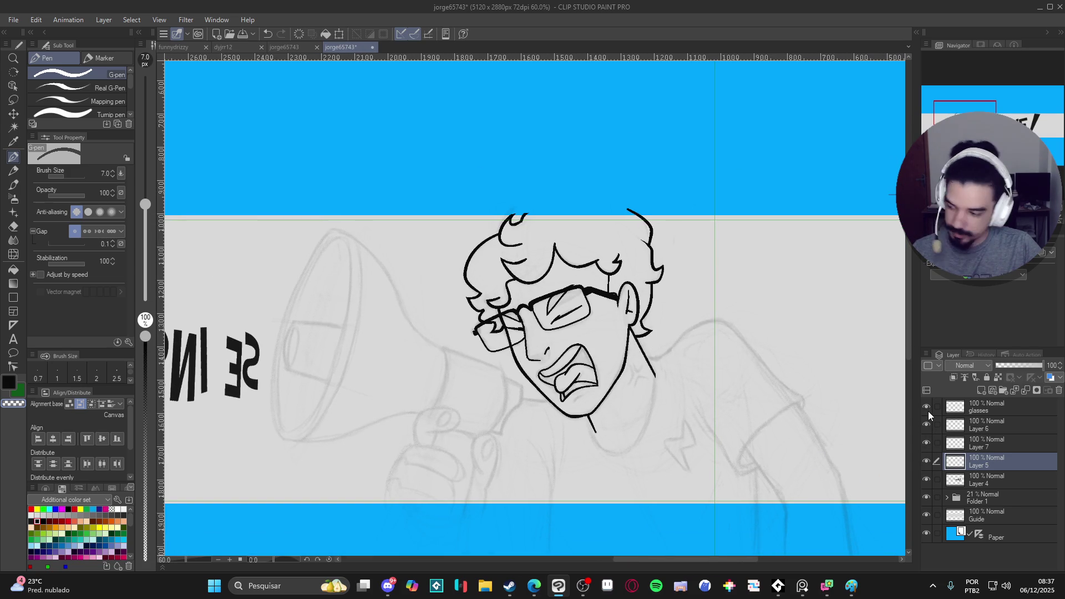
pyautogui.click(925, 411)
pyautogui.click(924, 425)
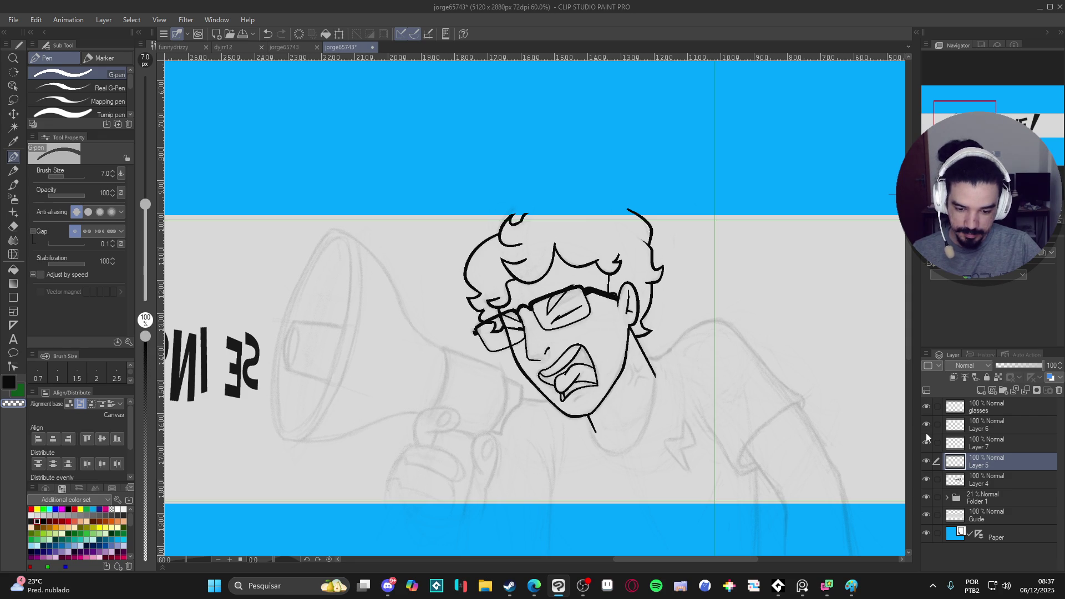
# Step: Delete the hidden Layer 7 and compare the mouth with Layer 5 toggled
pyautogui.click(930, 442)
pyautogui.press('Delete')
pyautogui.click(927, 442)
pyautogui.click(928, 442)
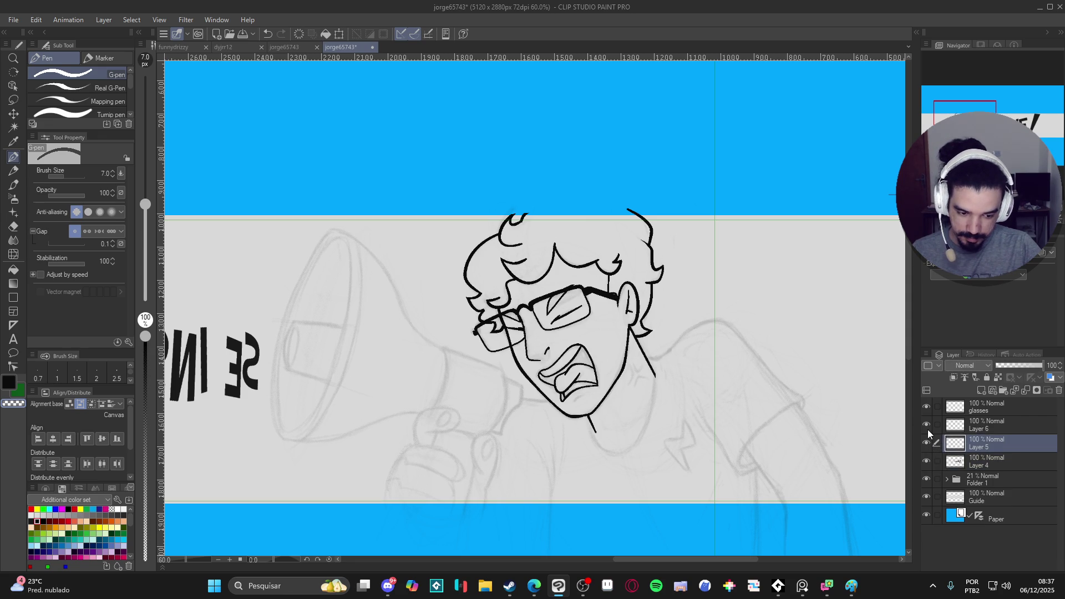
pyautogui.click(928, 441)
pyautogui.click(928, 440)
pyautogui.click(927, 408)
pyautogui.click(927, 408)
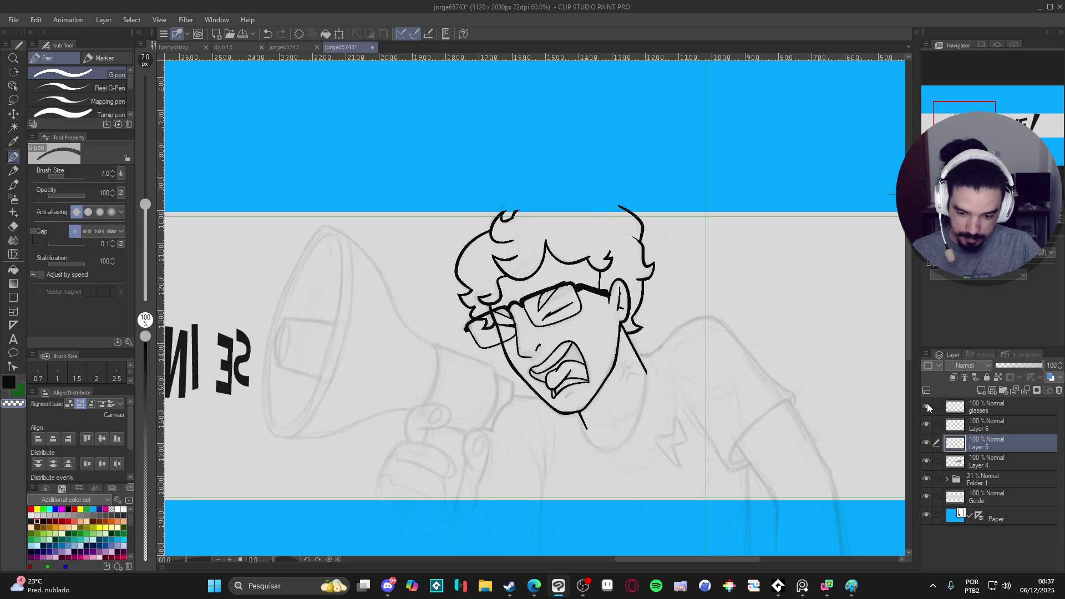
pyautogui.click(924, 440)
pyautogui.click(924, 440)
pyautogui.click(924, 440)
pyautogui.click(925, 440)
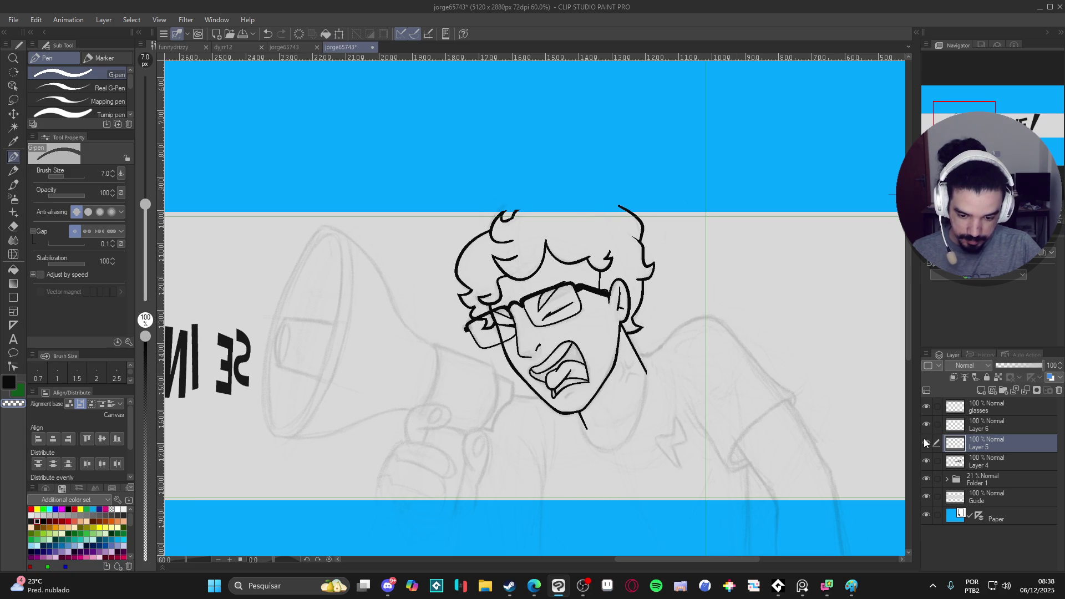
# Step: Draw a small chin line under the lower lip and save the banner
pyautogui.scroll(5, 553, 390)
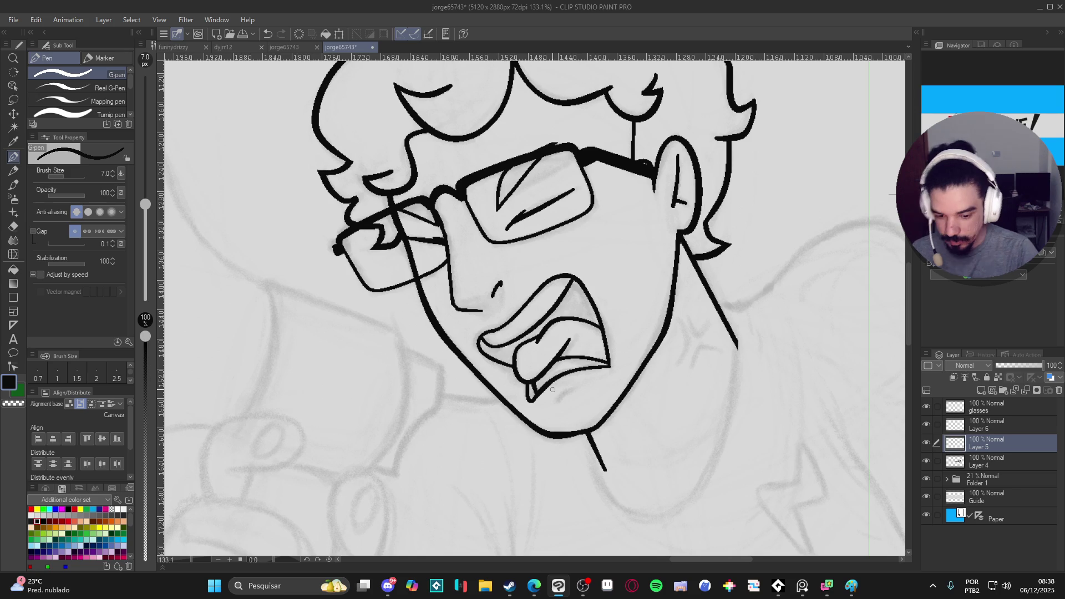
pyautogui.moveTo(557, 406); pyautogui.dragTo(575, 392)
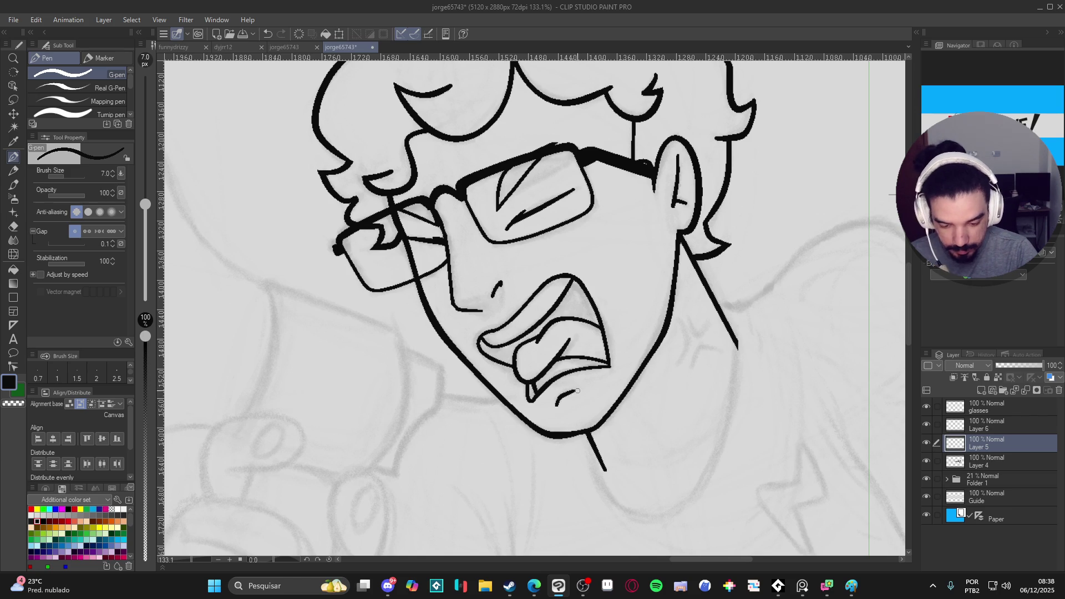
pyautogui.scroll(-3, 595, 410)
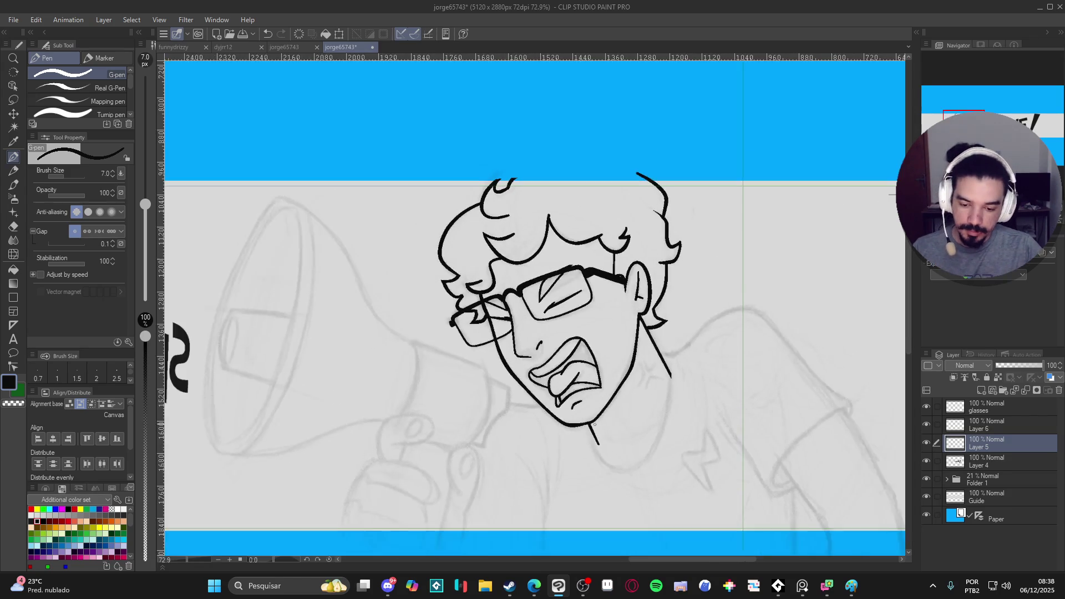
pyautogui.scroll(1, 553, 427)
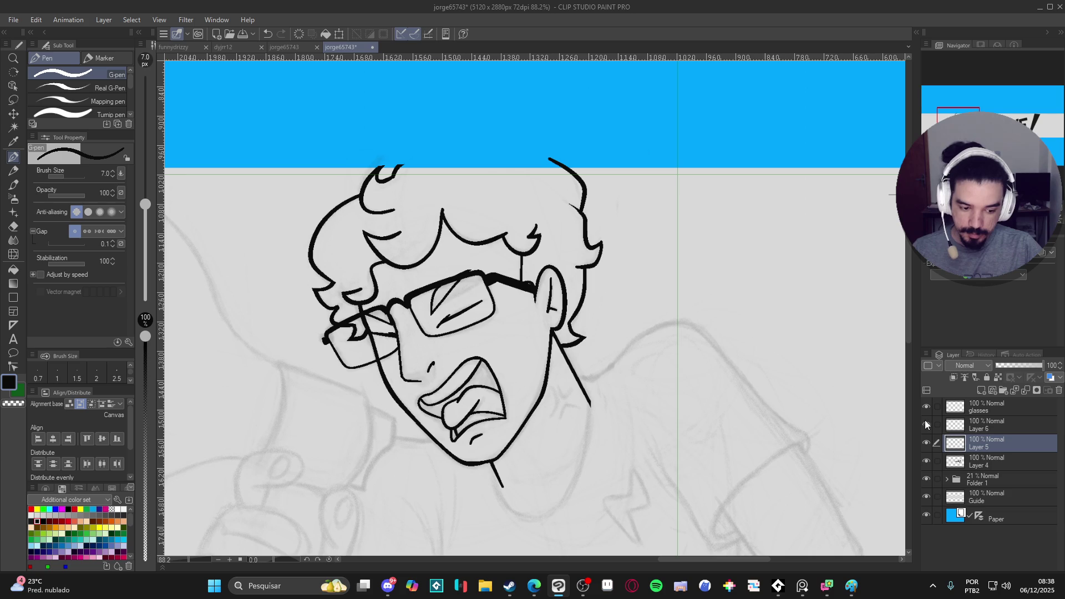
pyautogui.click(927, 407)
pyautogui.click(927, 407)
pyautogui.scroll(-2, 740, 312)
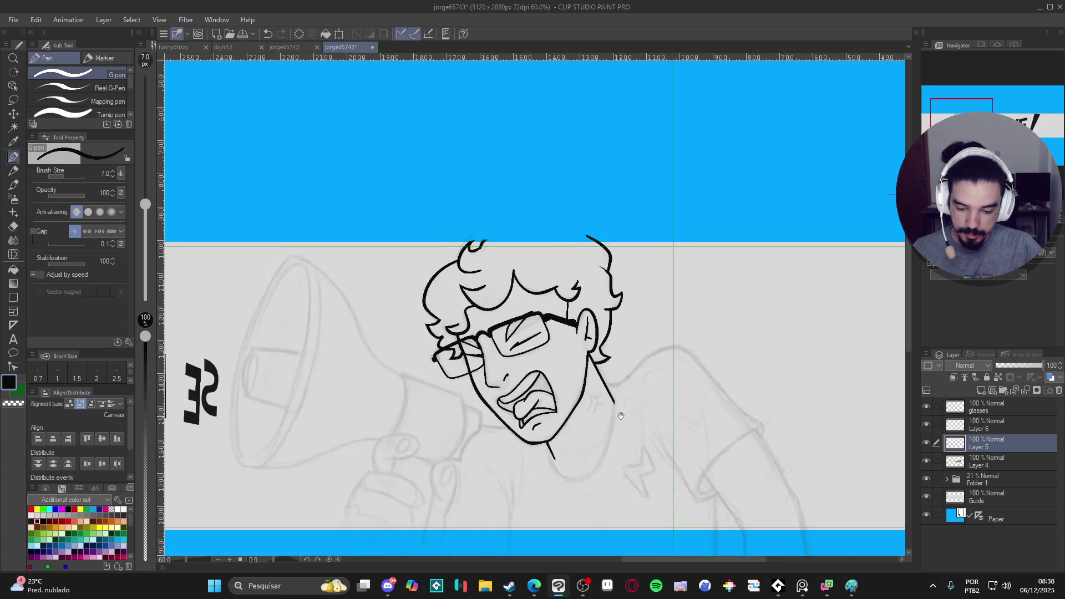
pyautogui.scroll(2, 612, 402)
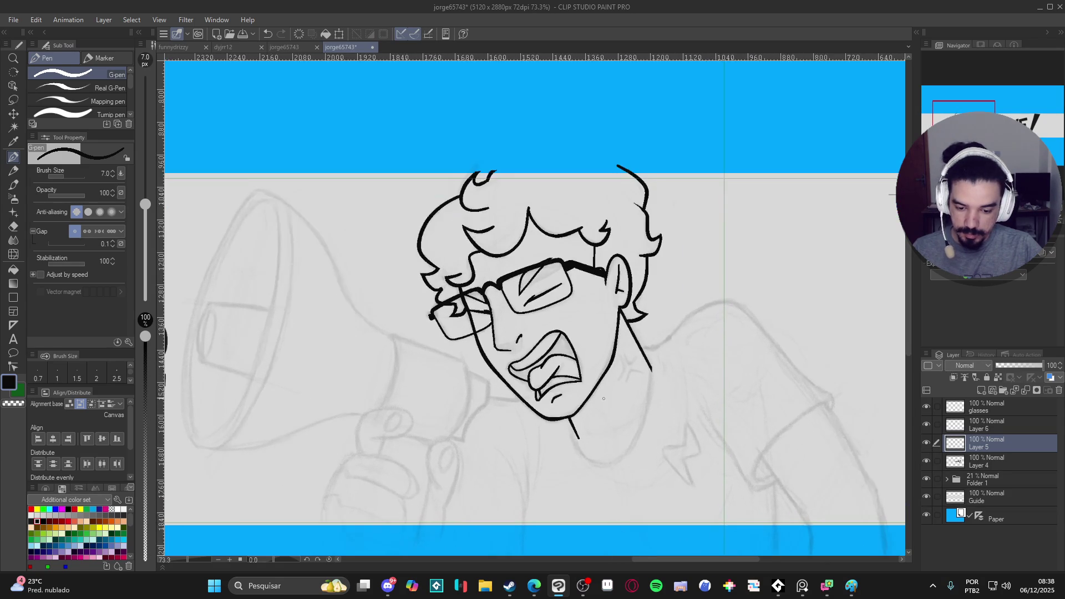
pyautogui.hotkey('ctrl', 's')
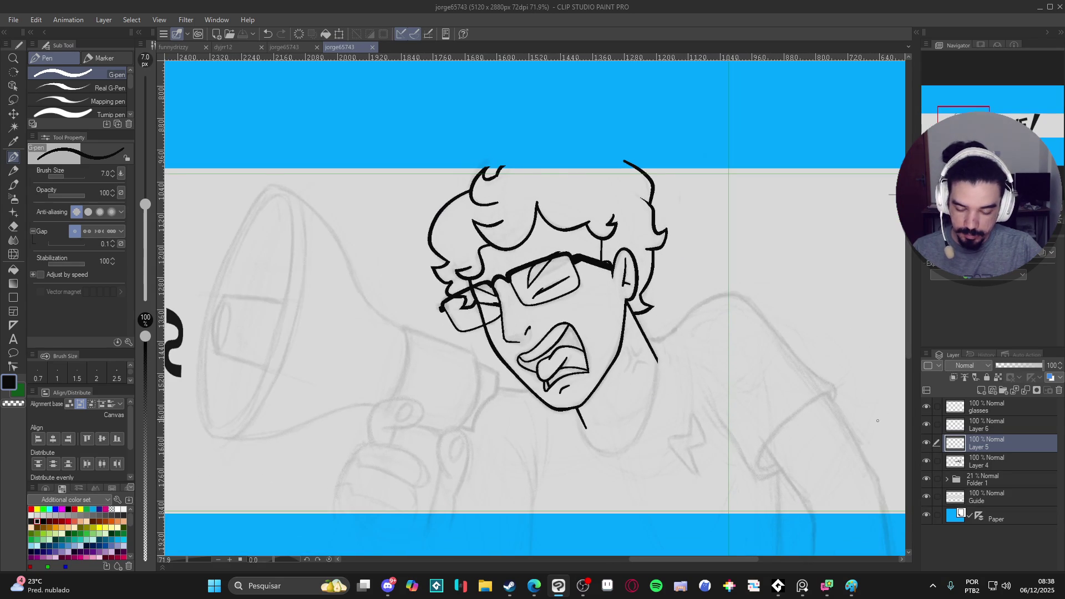
# Step: Remove the unused Layer 6 and create a fresh empty layer
pyautogui.hotkey('ctrl', 'z')
pyautogui.hotkey('ctrl', 'y')
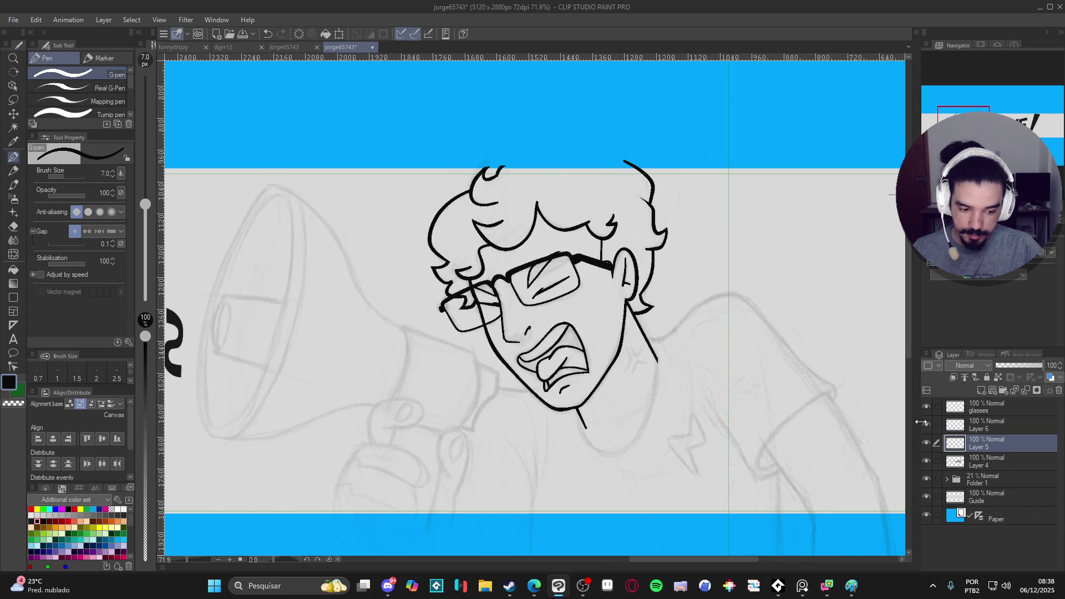
pyautogui.click(928, 407)
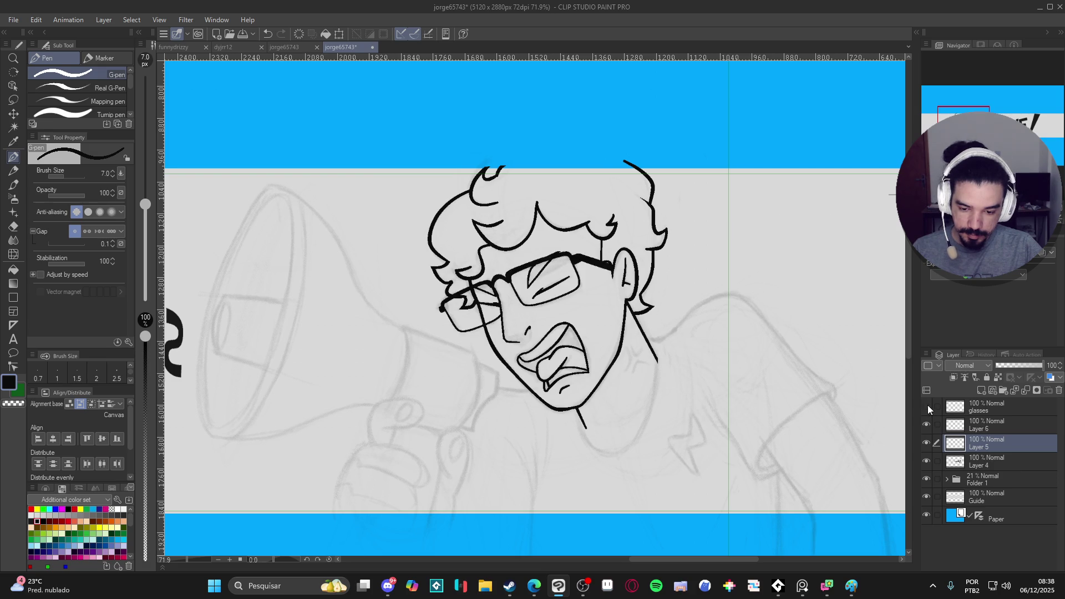
pyautogui.hotkey('ctrl', 'z')
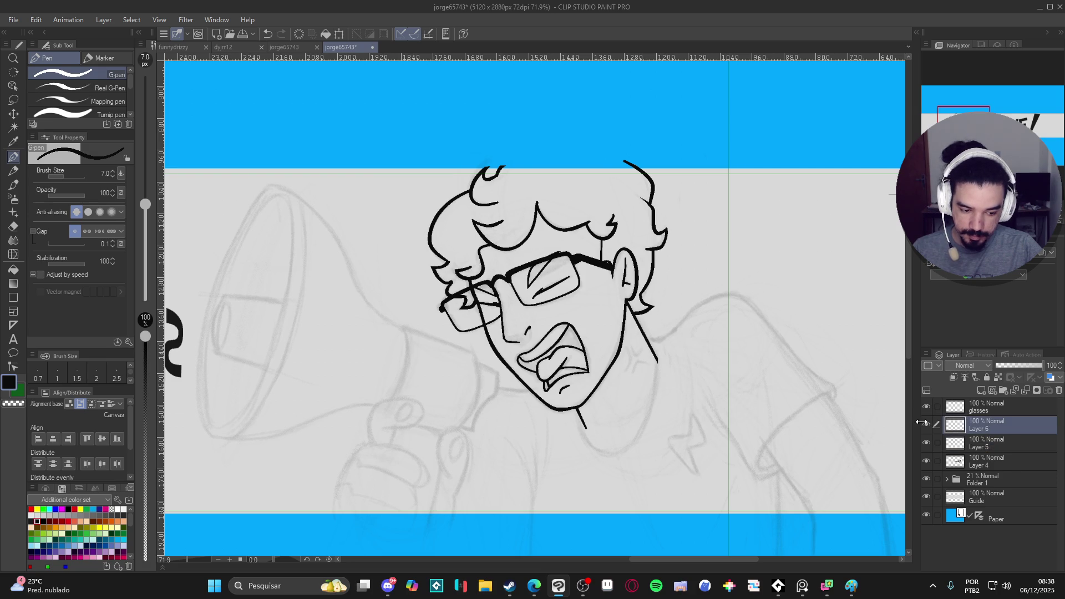
pyautogui.click(927, 442)
pyautogui.click(926, 442)
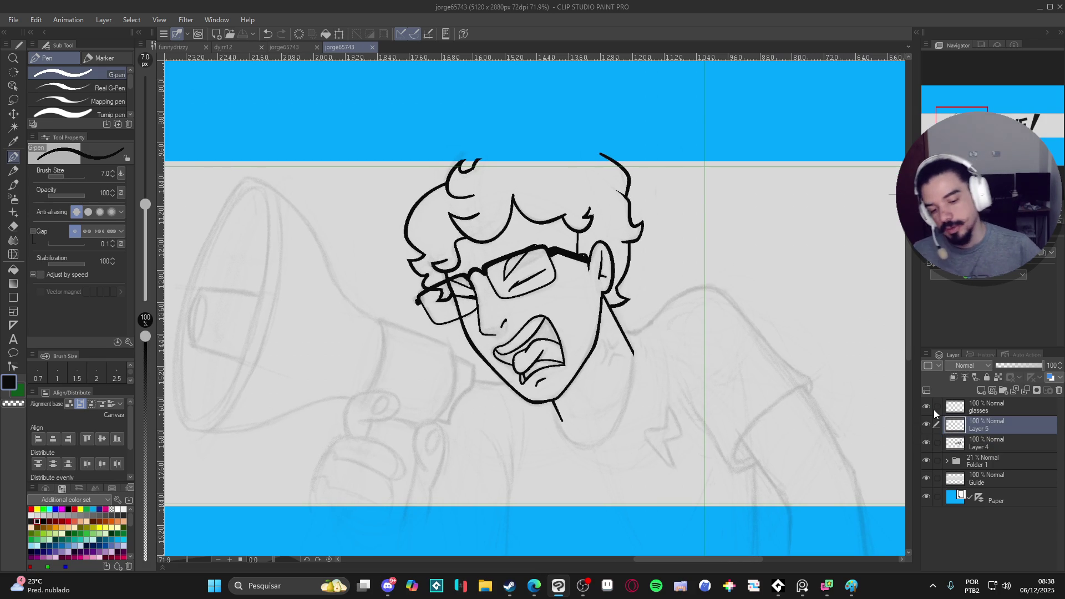
pyautogui.hotkey('ctrl', 'shift', 'n')
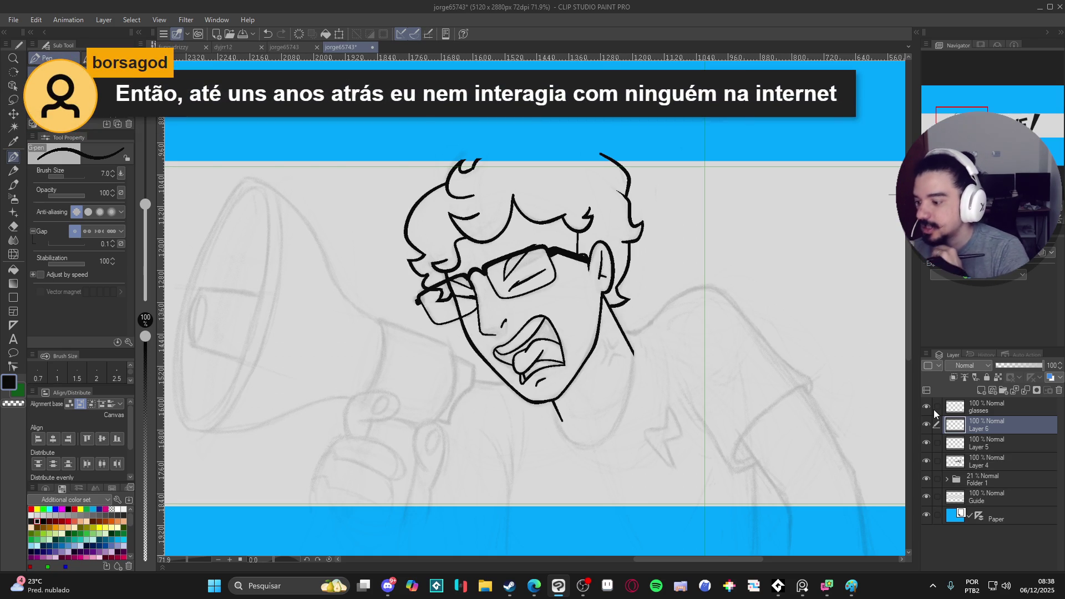
# Step: Enlarge the pen to size 10, save, and try a short stroke near the neck
pyautogui.moveTo(652, 366)
pyautogui.mouseDown()
pyautogui.moveTo(629, 378)
pyautogui.moveTo(551, 505)
pyautogui.moveTo(514, 317)
pyautogui.mouseUp()
pyautogui.press(']')
pyautogui.hotkey('ctrl', 's')
pyautogui.press('r')
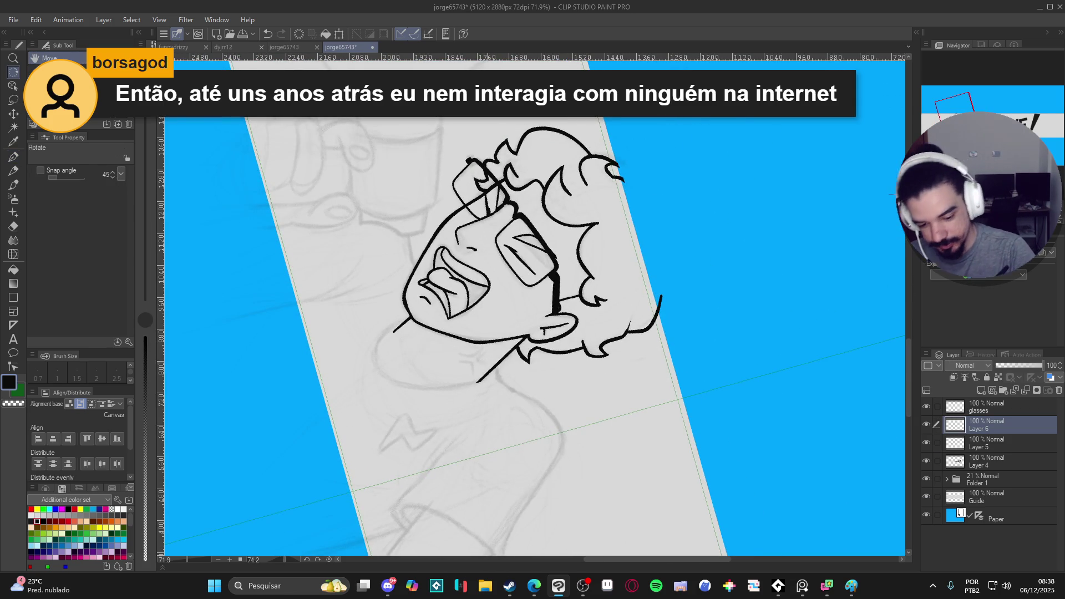
pyautogui.press('p')
pyautogui.moveTo(496, 366)
pyautogui.mouseDown()
pyautogui.moveTo(541, 406)
pyautogui.moveTo(561, 451)
pyautogui.moveTo(558, 371)
pyautogui.moveTo(499, 459)
pyautogui.moveTo(468, 471)
pyautogui.moveTo(504, 427)
pyautogui.mouseUp()
pyautogui.hotkey('ctrl', 'z')
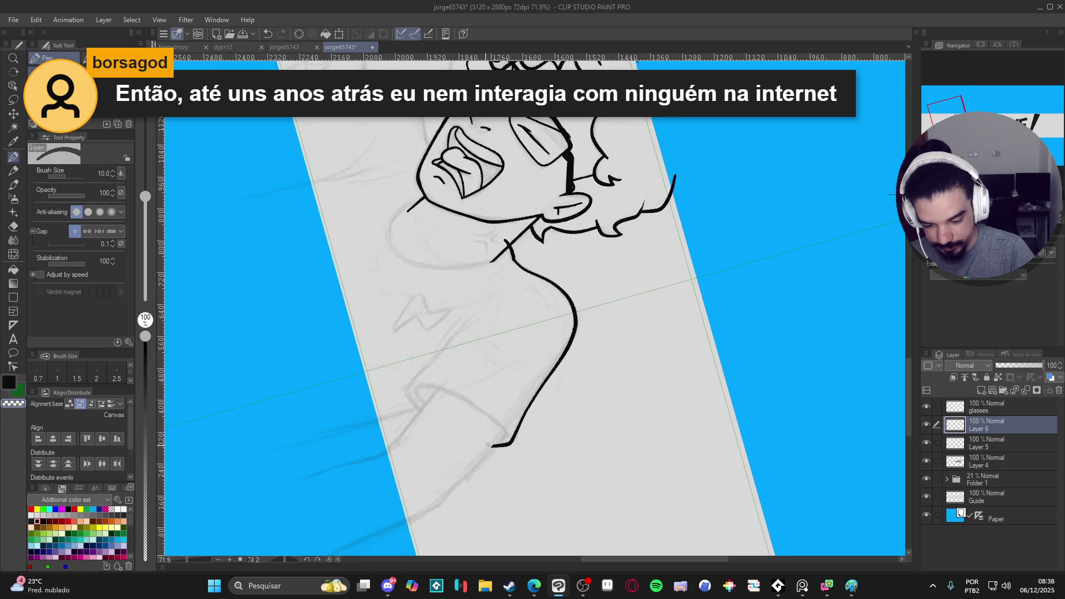
# Step: Ink the shoulder and arm outline on Layer 6
pyautogui.moveTo(429, 418)
pyautogui.mouseDown()
pyautogui.moveTo(408, 381)
pyautogui.moveTo(477, 312)
pyautogui.mouseUp()
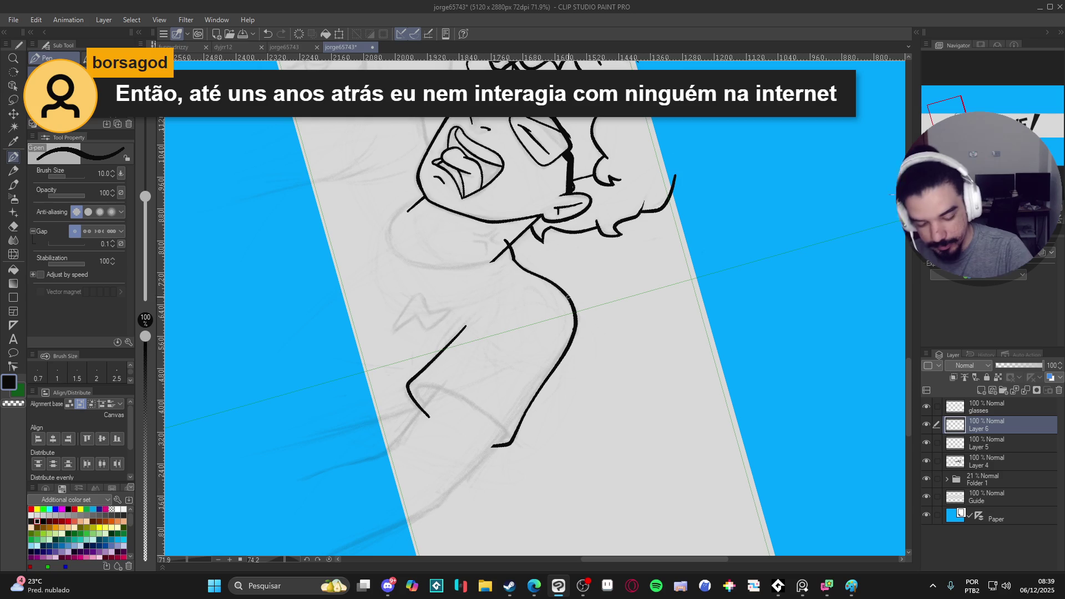
pyautogui.moveTo(618, 444)
pyautogui.mouseDown()
pyautogui.moveTo(623, 452)
pyautogui.moveTo(690, 247)
pyautogui.moveTo(650, 283)
pyautogui.mouseUp()
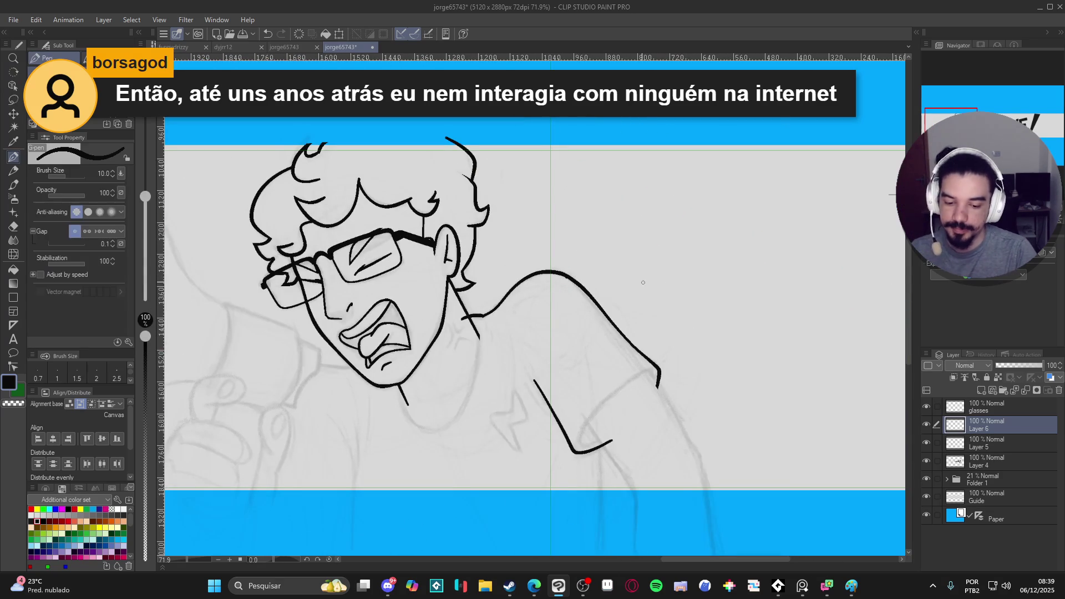
pyautogui.press('e')
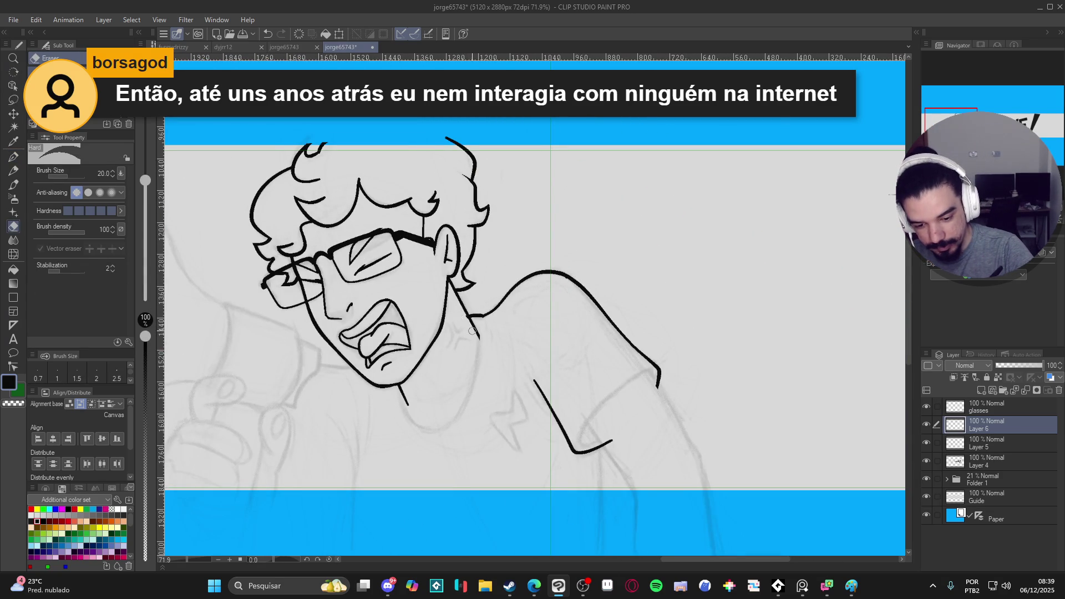
pyautogui.press('p')
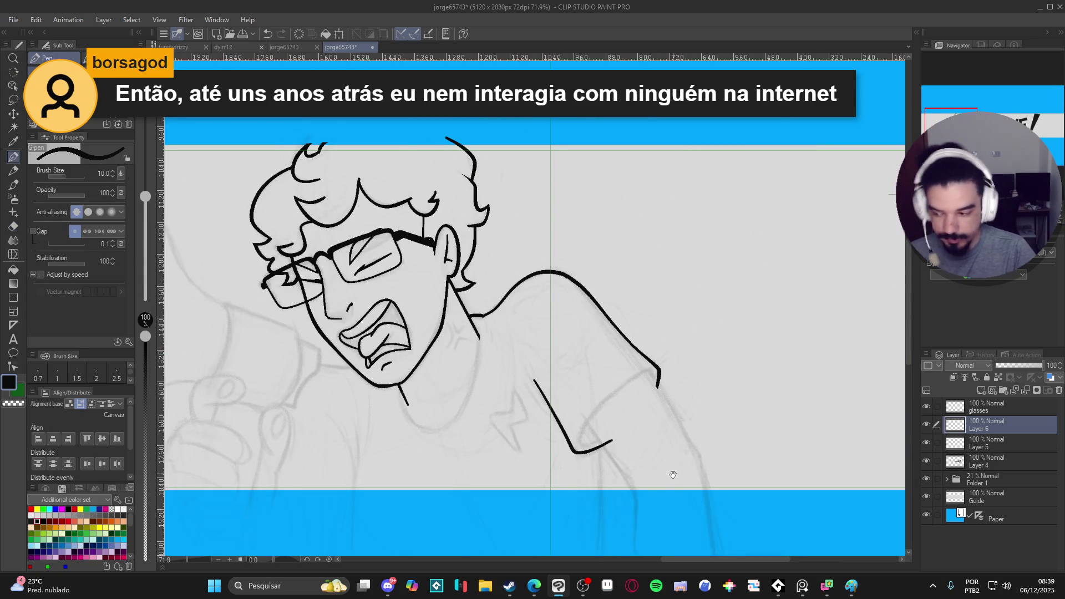
pyautogui.moveTo(673, 471); pyautogui.dragTo(666, 461)
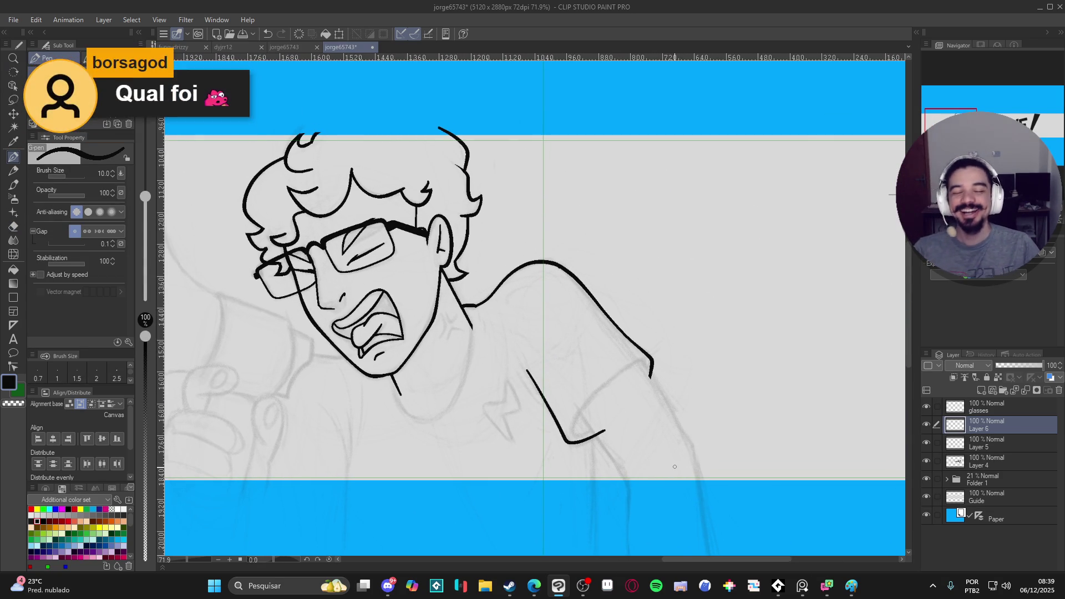
pyautogui.scroll(-1, 568, 402)
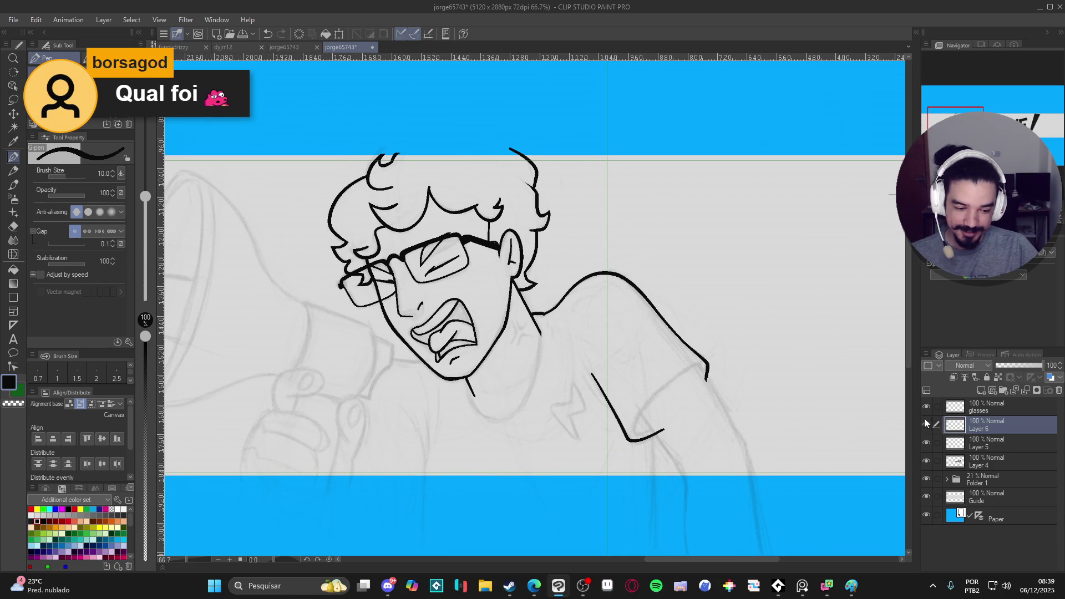
pyautogui.scroll(3, 659, 440)
pyautogui.press('e')
pyautogui.moveTo(659, 440)
pyautogui.mouseDown()
pyautogui.moveTo(612, 402)
pyautogui.moveTo(576, 336)
pyautogui.mouseUp()
pyautogui.press('p')
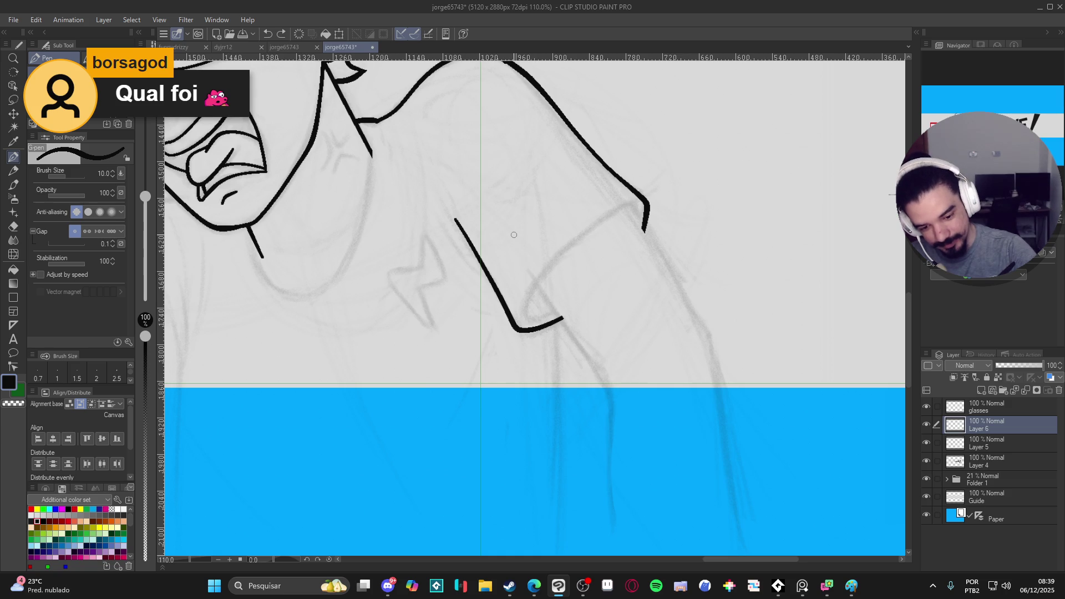
# Step: Ink the inner arm line down to the blue band, undoing failed shoulder strokes
pyautogui.moveTo(521, 253); pyautogui.dragTo(613, 387)
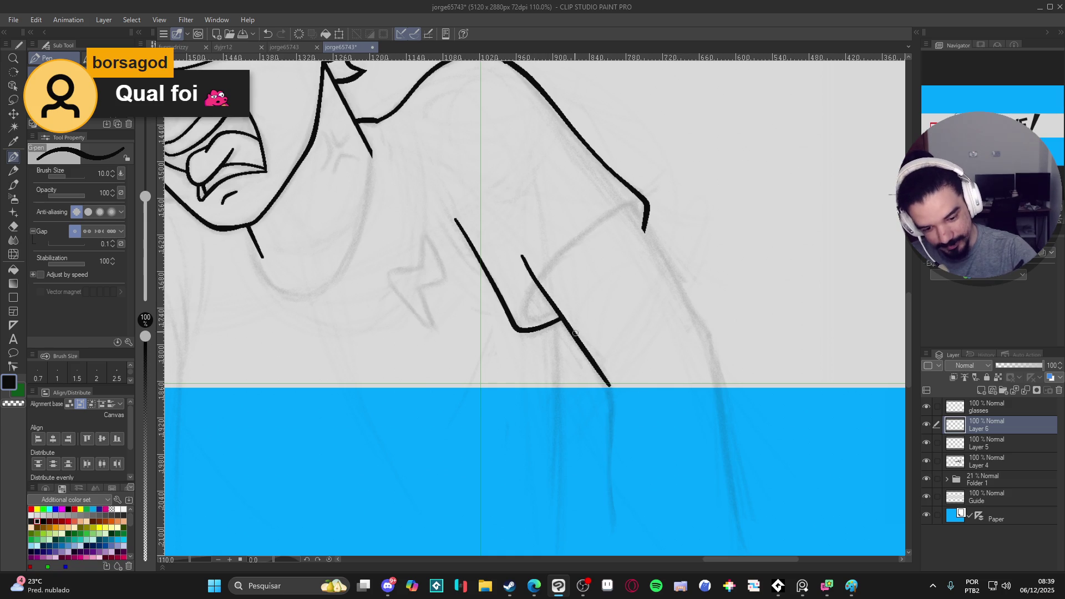
pyautogui.hotkey('ctrl', 'z')
pyautogui.moveTo(525, 258)
pyautogui.mouseDown()
pyautogui.moveTo(596, 368)
pyautogui.moveTo(611, 422)
pyautogui.mouseUp()
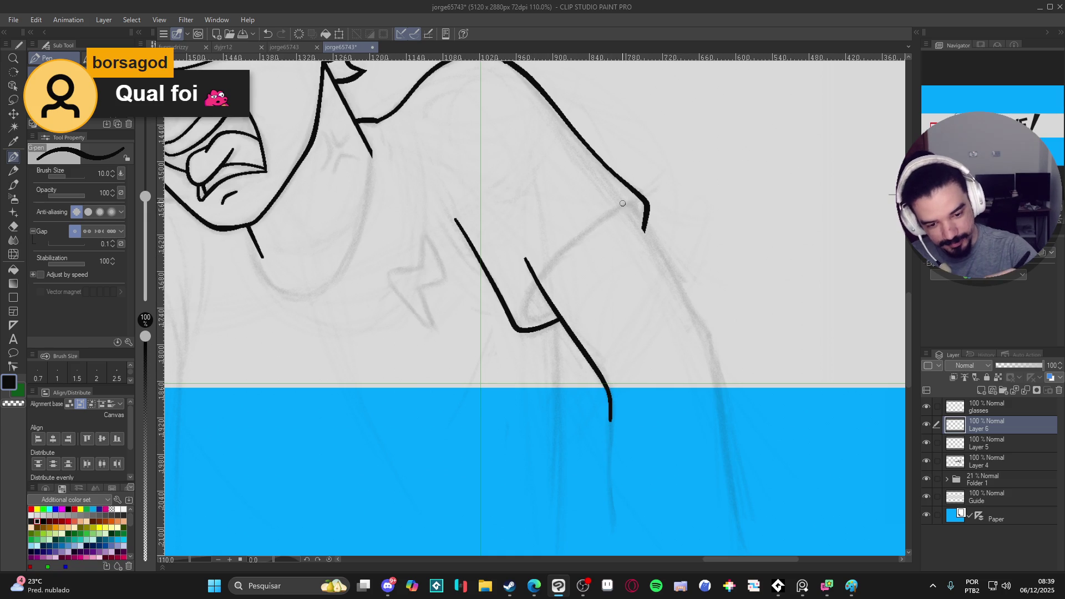
pyautogui.moveTo(619, 198); pyautogui.dragTo(643, 233)
pyautogui.hotkey('ctrl', 'z')
pyautogui.moveTo(618, 191)
pyautogui.mouseDown()
pyautogui.moveTo(710, 342)
pyautogui.moveTo(733, 449)
pyautogui.moveTo(759, 493)
pyautogui.mouseUp()
pyautogui.hotkey('ctrl', 'z')
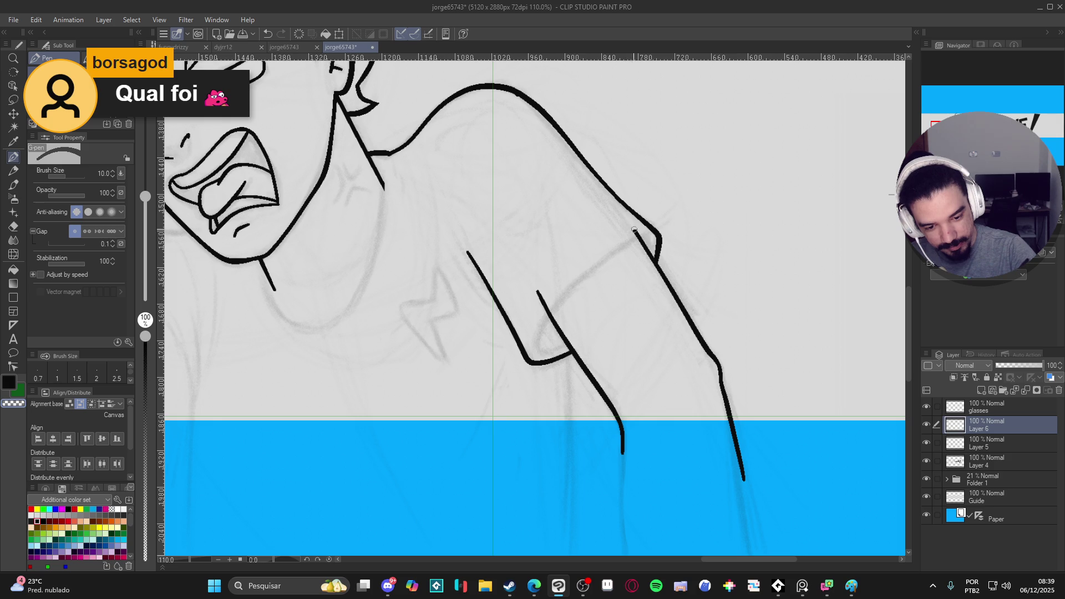
pyautogui.hotkey('ctrl', 'z')
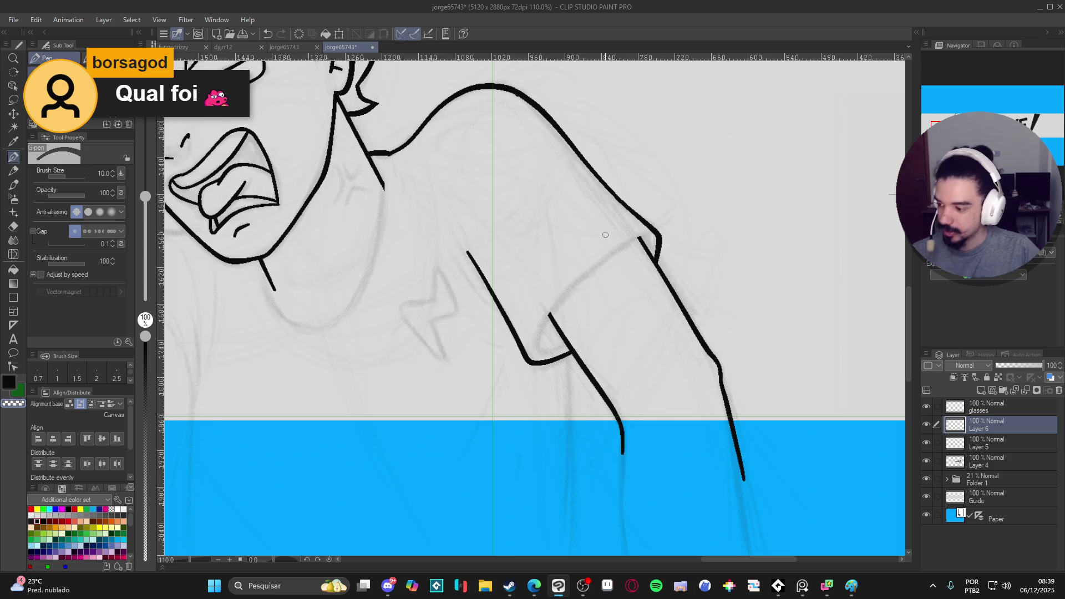
# Step: Toggle Layers 5, 6 and the glasses layer to compare the head and arm linework
pyautogui.scroll(-3, 605, 237)
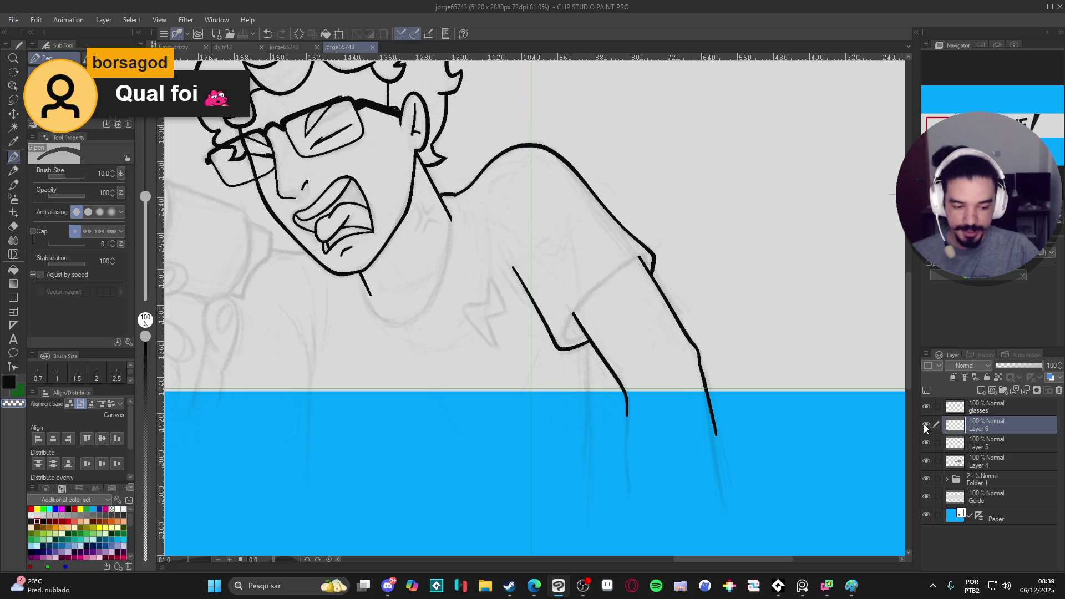
pyautogui.click(926, 425)
pyautogui.click(926, 425)
pyautogui.click(927, 407)
pyautogui.click(927, 408)
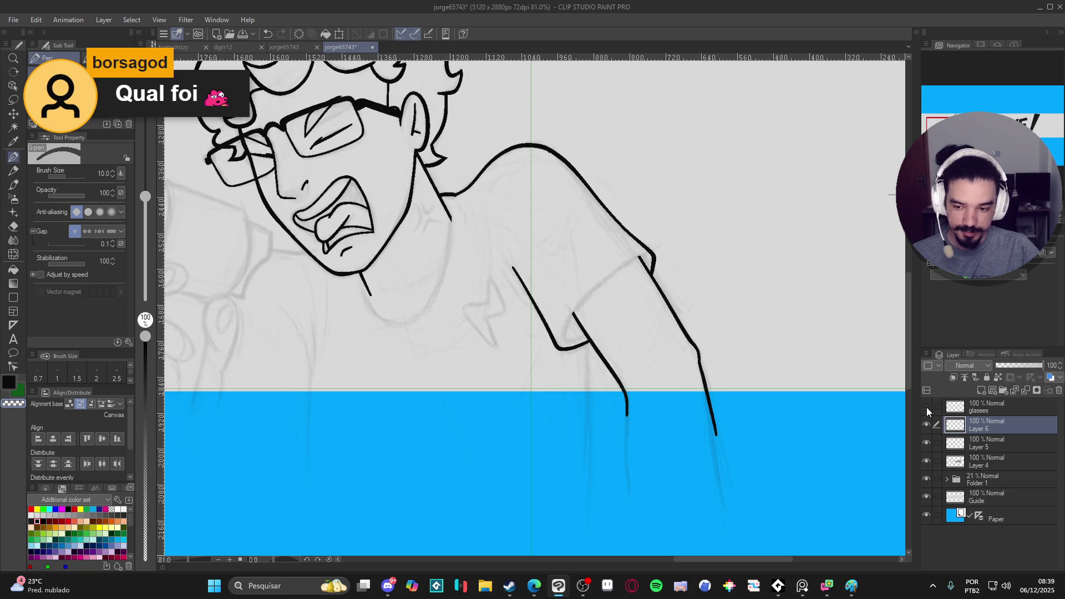
pyautogui.click(927, 444)
pyautogui.click(925, 442)
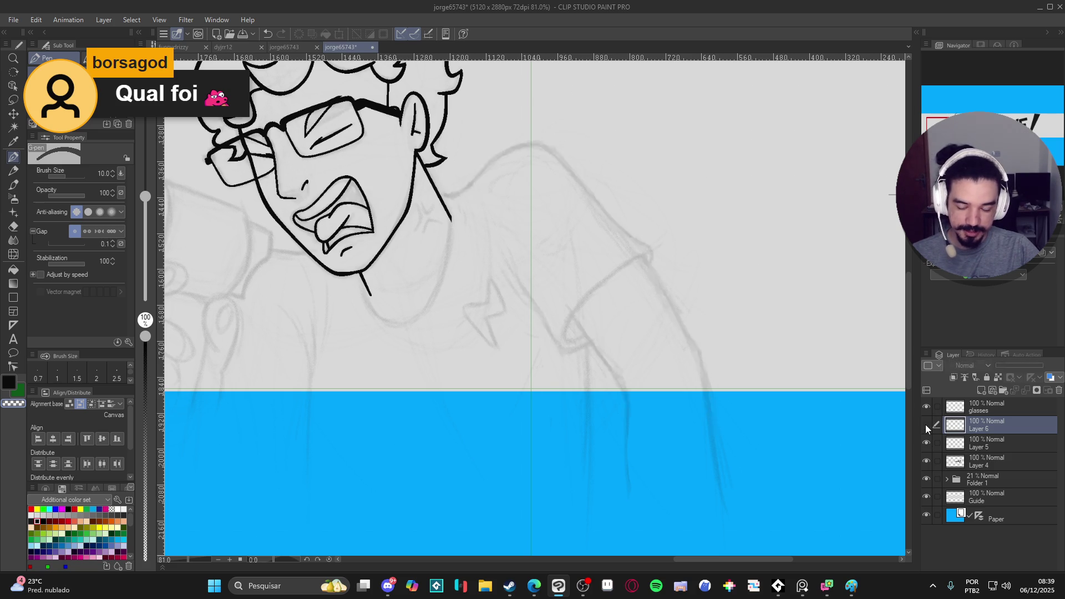
pyautogui.click(926, 439)
pyautogui.click(926, 439)
pyautogui.click(925, 437)
pyautogui.click(924, 436)
pyautogui.click(926, 425)
pyautogui.click(926, 426)
pyautogui.click(926, 426)
pyautogui.click(926, 425)
pyautogui.moveTo(766, 399); pyautogui.dragTo(740, 419)
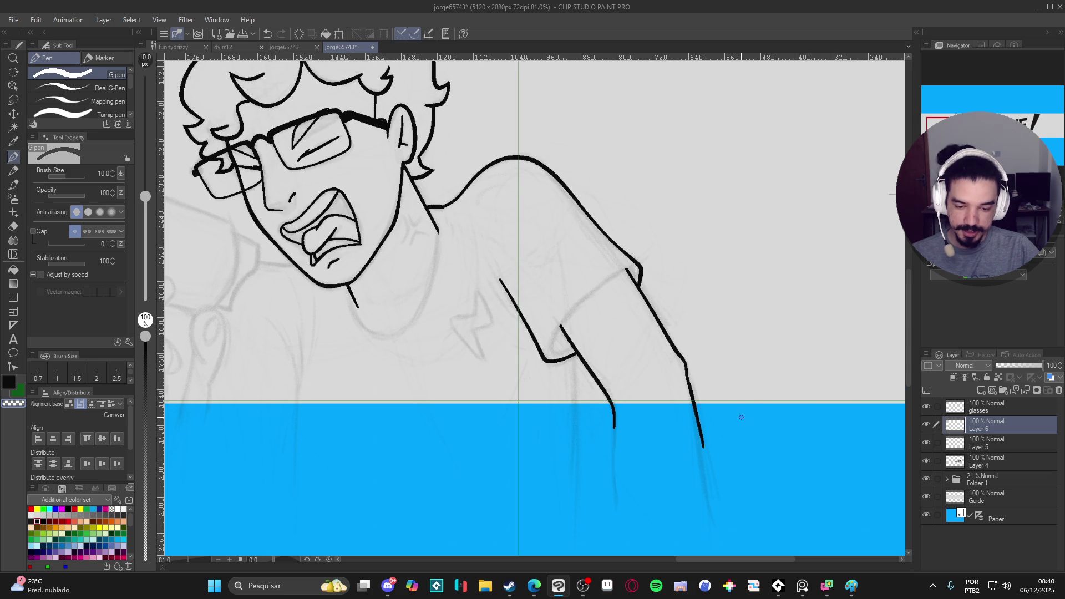
pyautogui.click(925, 426)
pyautogui.click(926, 426)
pyautogui.moveTo(693, 392); pyautogui.dragTo(654, 462)
# Step: On a new layer, try drawing the sleeve hem across the upper arm twice
pyautogui.hotkey('ctrl', 'shift', 'n')
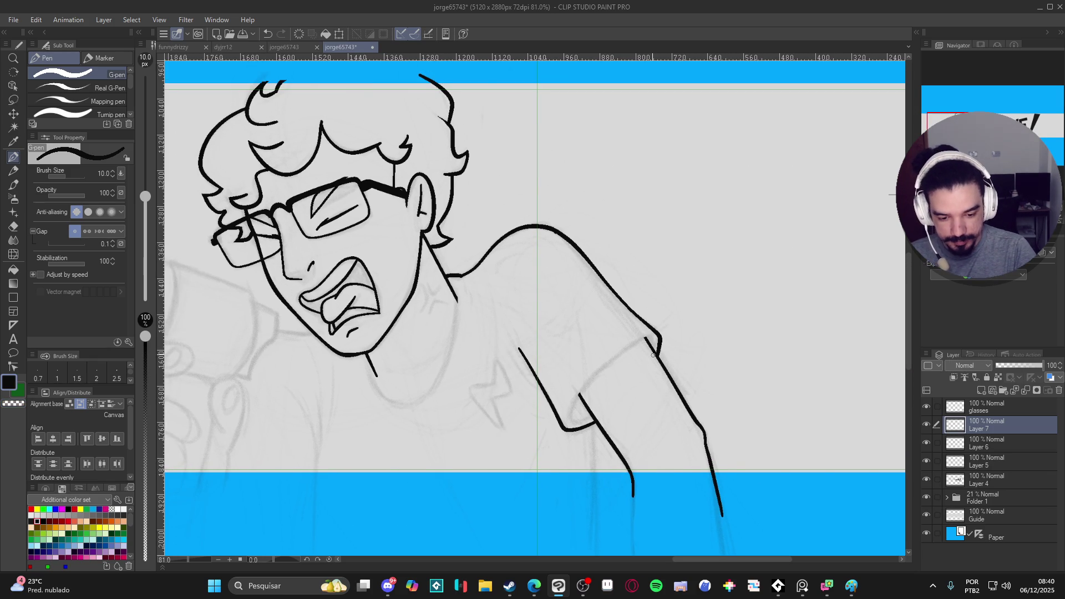
pyautogui.moveTo(653, 356)
pyautogui.mouseDown()
pyautogui.moveTo(650, 336)
pyautogui.moveTo(616, 358)
pyautogui.moveTo(577, 402)
pyautogui.moveTo(574, 419)
pyautogui.moveTo(591, 418)
pyautogui.mouseUp()
pyautogui.hotkey('ctrl', 'z')
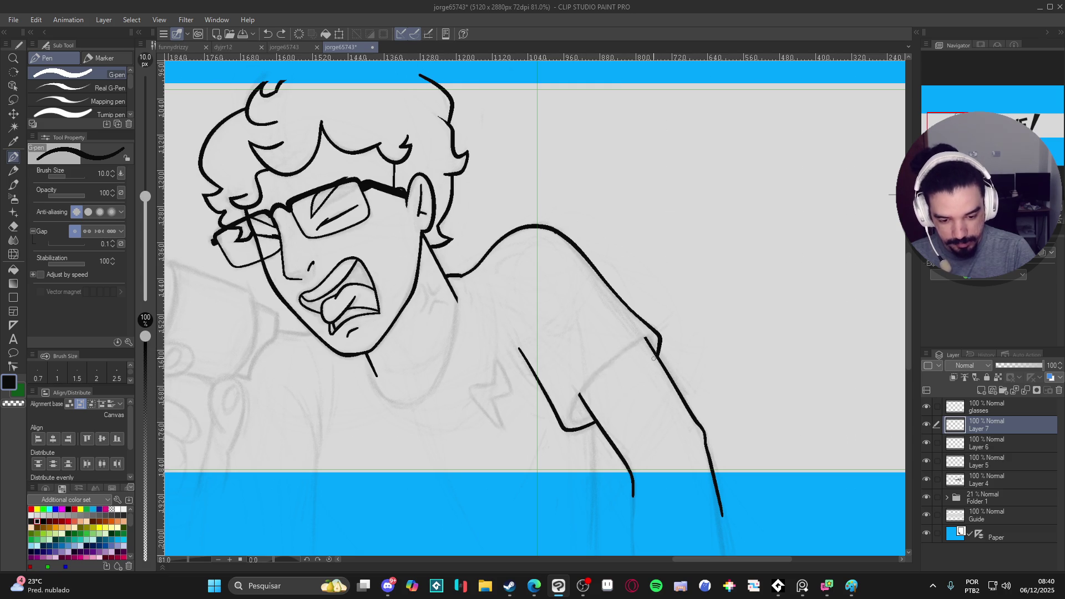
pyautogui.moveTo(651, 359)
pyautogui.mouseDown()
pyautogui.moveTo(649, 334)
pyautogui.moveTo(611, 363)
pyautogui.moveTo(569, 422)
pyautogui.mouseUp()
pyautogui.hotkey('ctrl', 'z')
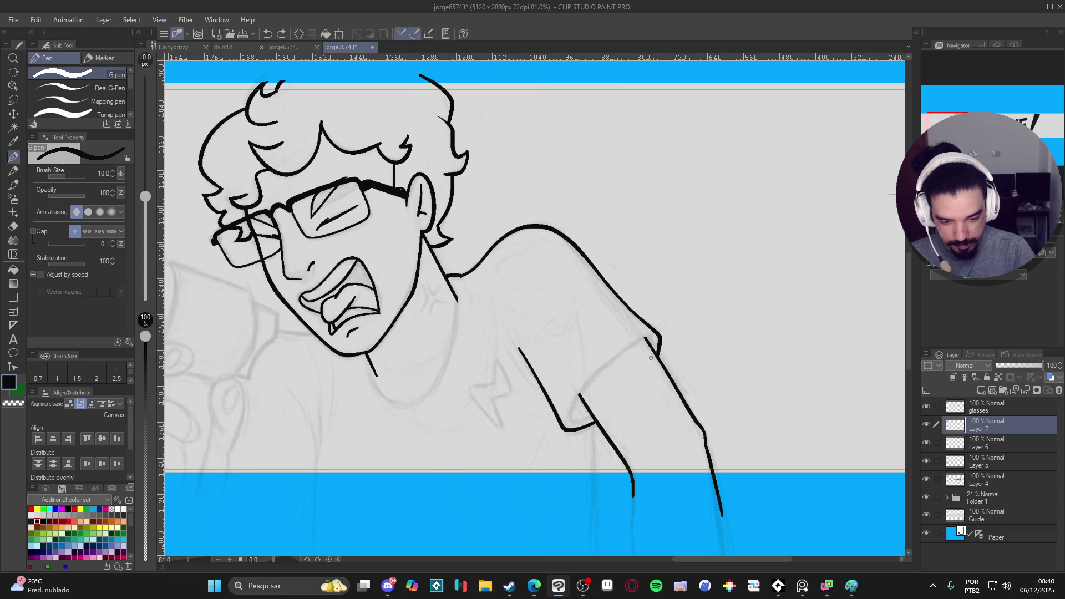
# Step: Thin the pen to size 7 and ink the sleeve hem from shoulder across the arm
pyautogui.press('[')
pyautogui.press('[')
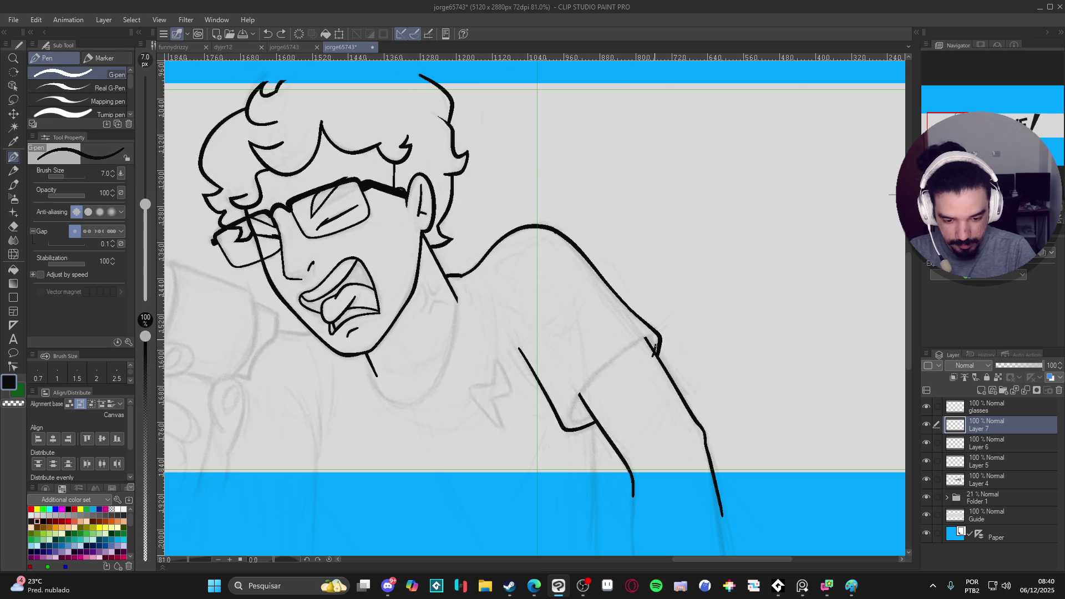
pyautogui.moveTo(648, 337)
pyautogui.mouseDown()
pyautogui.moveTo(605, 367)
pyautogui.moveTo(573, 411)
pyautogui.moveTo(606, 409)
pyautogui.mouseUp()
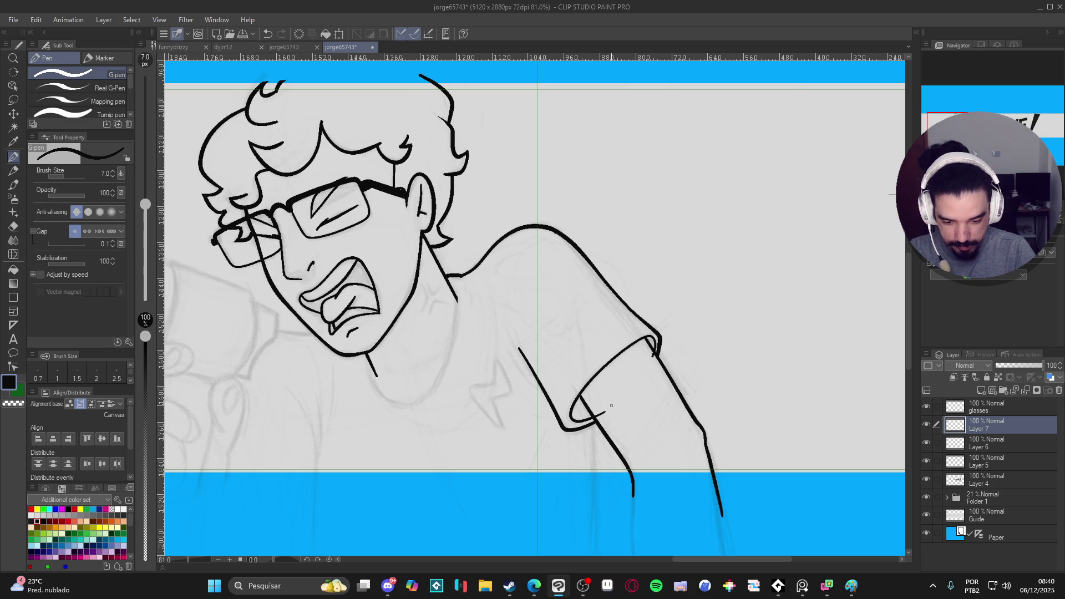
pyautogui.press('e')
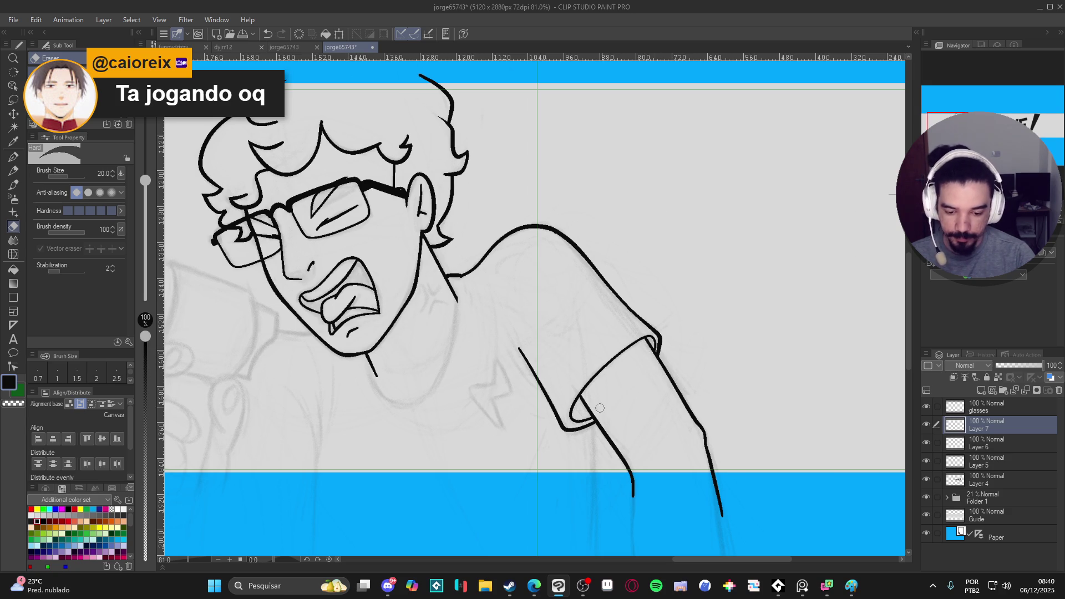
pyautogui.press('p')
pyautogui.scroll(-2, 643, 413)
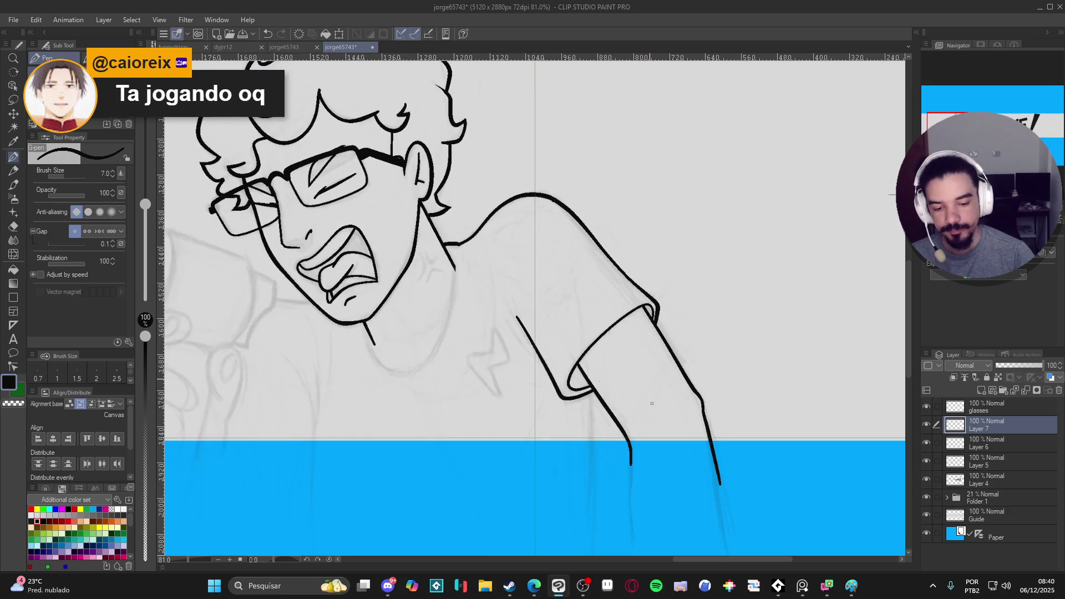
pyautogui.scroll(-3, 650, 378)
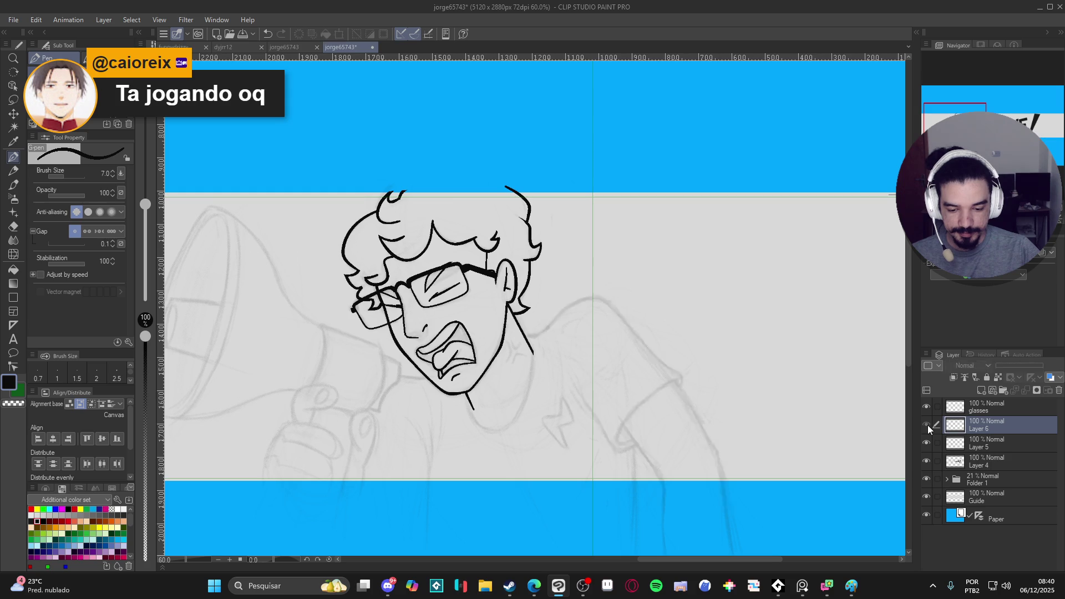
# Step: Merge the sleeve layer into Layer 6, return the pen to size 10, and save
pyautogui.hotkey('ctrl', 'e')
pyautogui.moveTo(608, 429); pyautogui.dragTo(656, 423)
pyautogui.press(']')
pyautogui.press(']')
pyautogui.scroll(1, 621, 418)
pyautogui.hotkey('ctrl', 's')
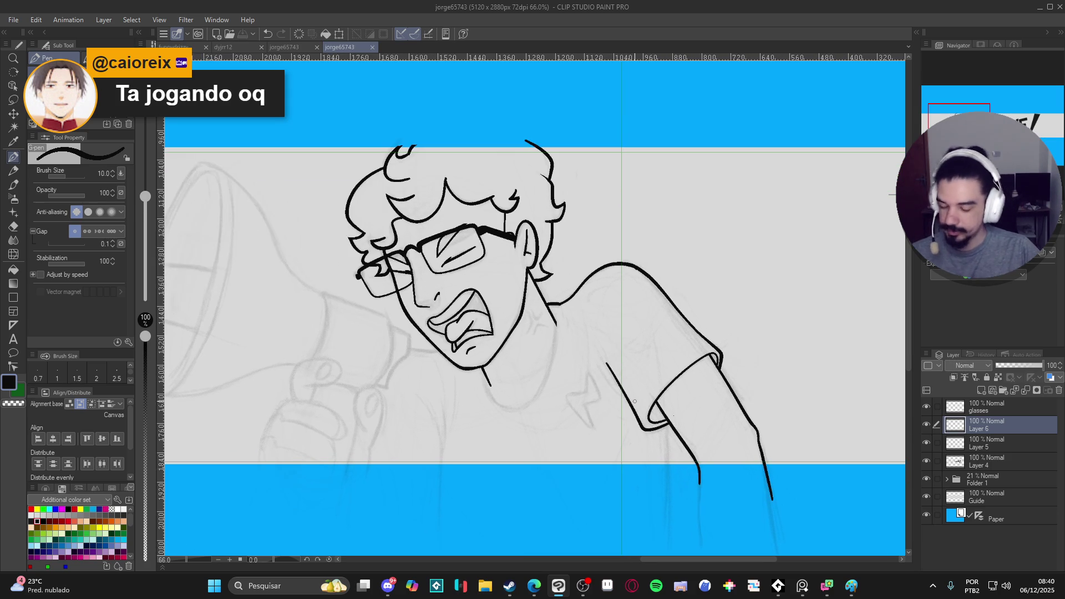
# Step: On a new layer, ink the inner arm line below the sleeve and erase the stubs near the elbow
pyautogui.hotkey('ctrl', 'shift', 'n')
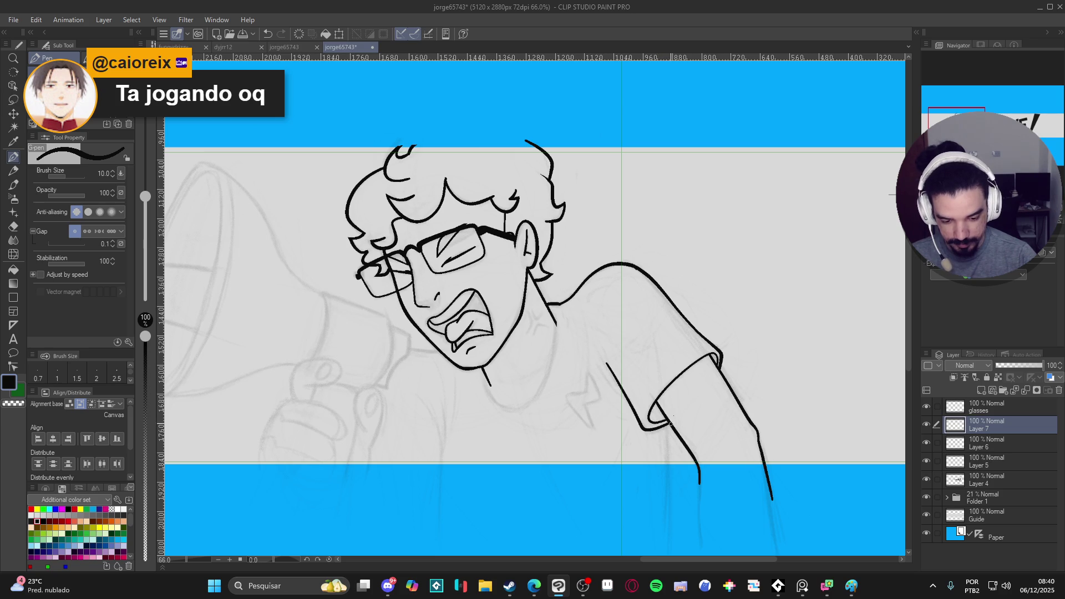
pyautogui.moveTo(653, 395); pyautogui.dragTo(679, 505)
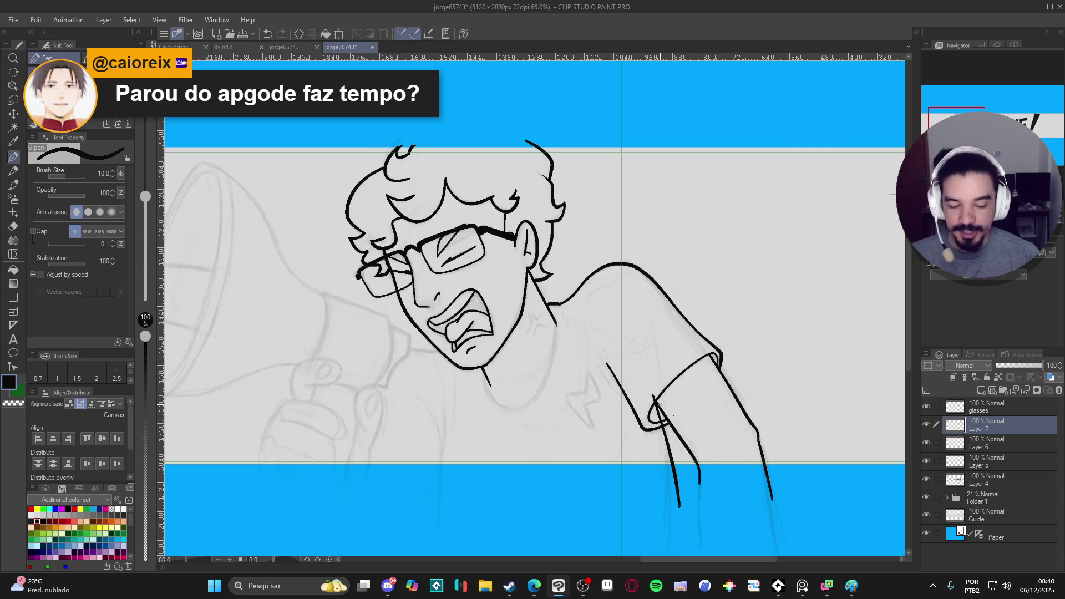
pyautogui.press('e')
pyautogui.moveTo(654, 395); pyautogui.dragTo(656, 406)
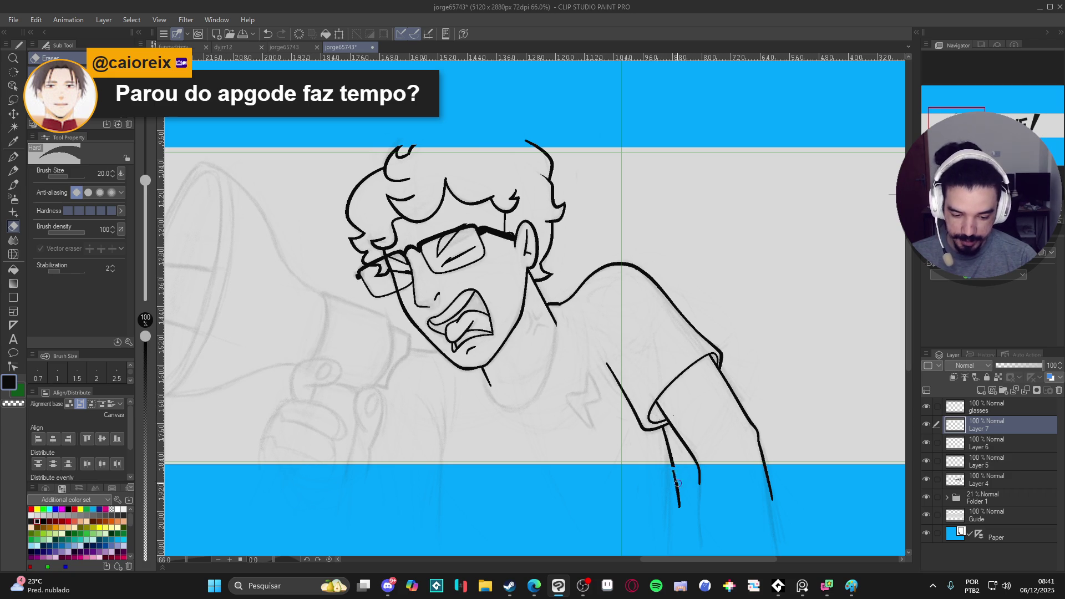
pyautogui.moveTo(679, 471); pyautogui.dragTo(675, 482)
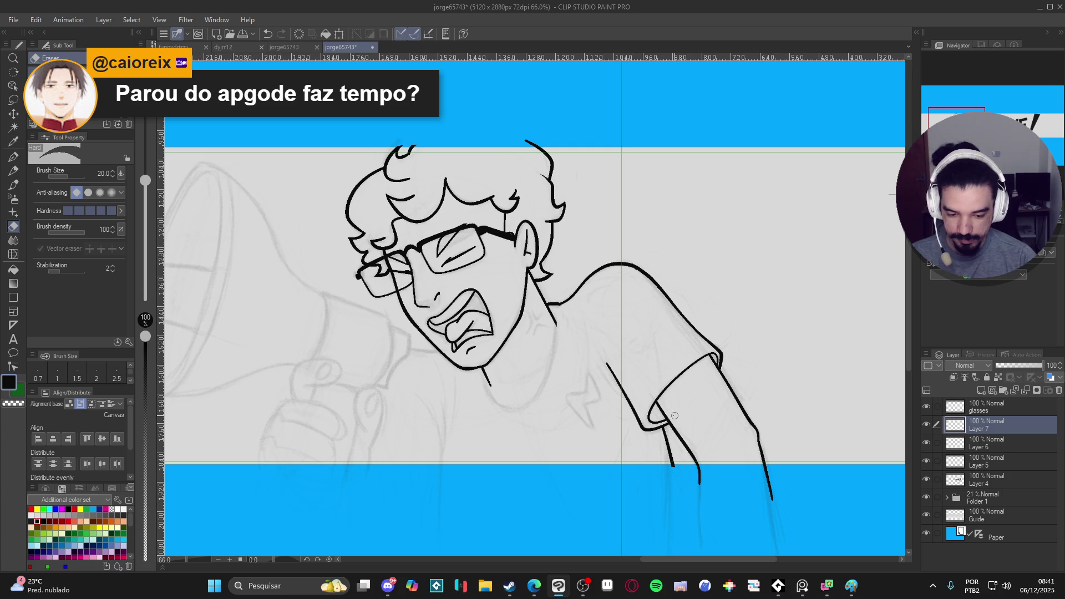
pyautogui.press('p')
# Step: Check the glasses layer, merge the new arm line into Layer 6, and save
pyautogui.moveTo(673, 426); pyautogui.dragTo(692, 422)
pyautogui.hotkey('ctrl', 's')
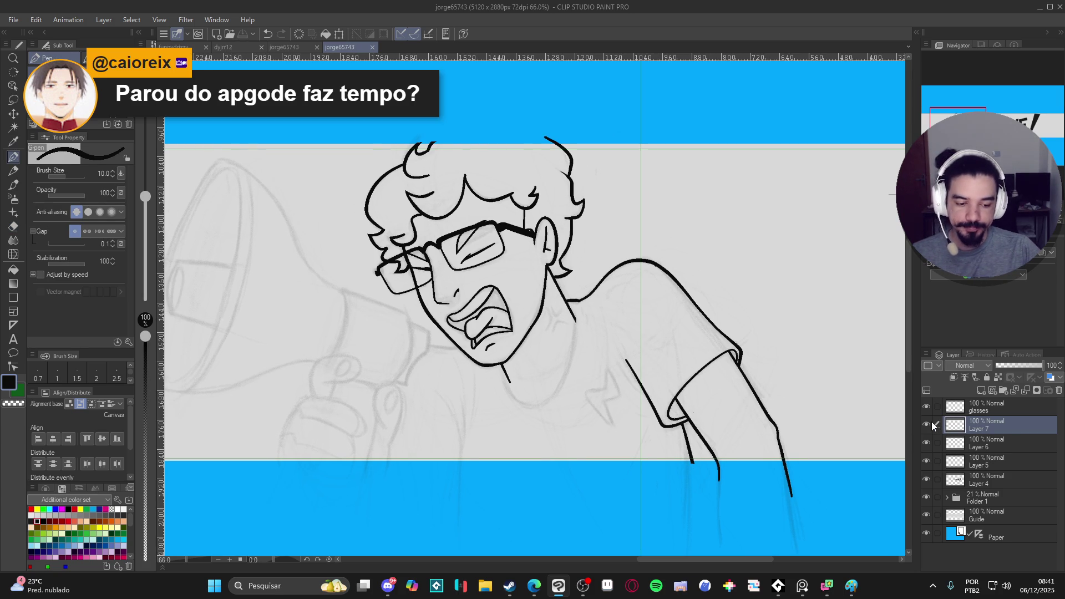
pyautogui.click(925, 408)
pyautogui.click(925, 409)
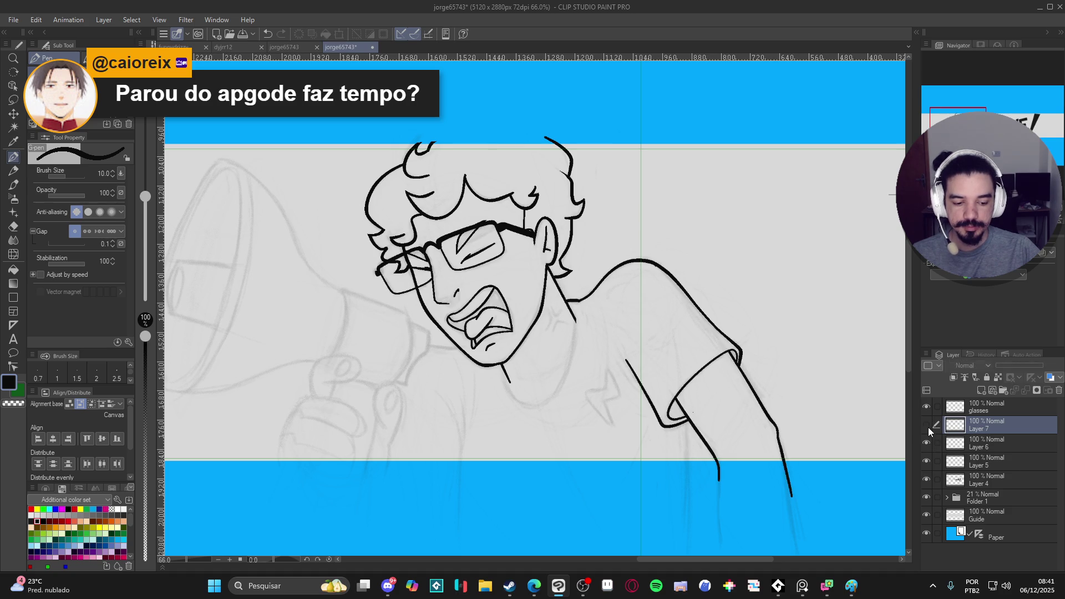
pyautogui.hotkey('ctrl', 'z')
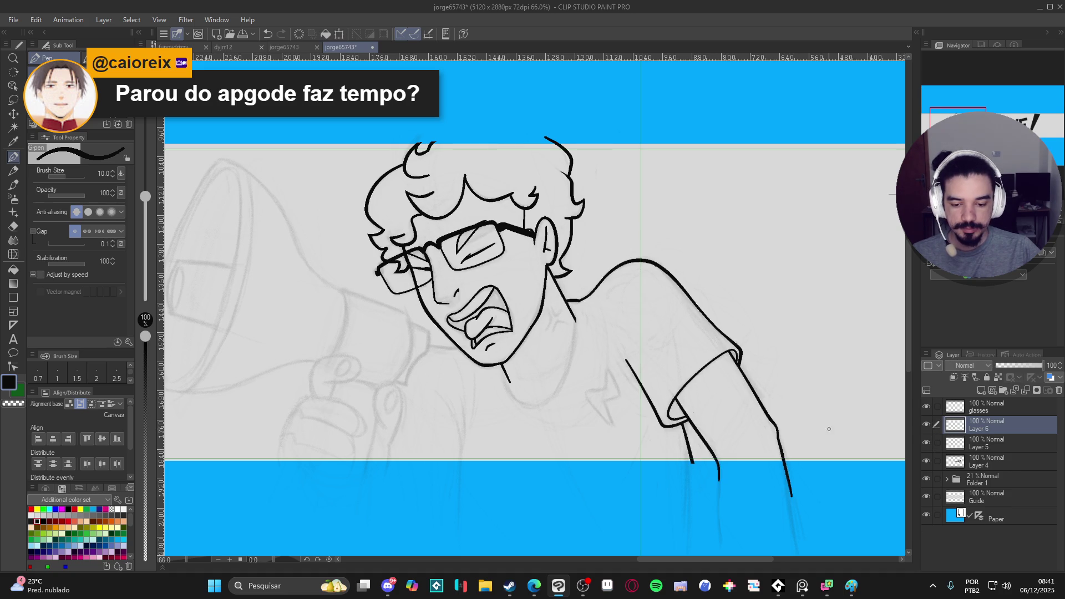
pyautogui.hotkey('ctrl', 's')
pyautogui.click(925, 427)
# Step: On a new layer, draw the rounded chin and jaw line, undoing the unsatisfactory strokes
pyautogui.click(926, 426)
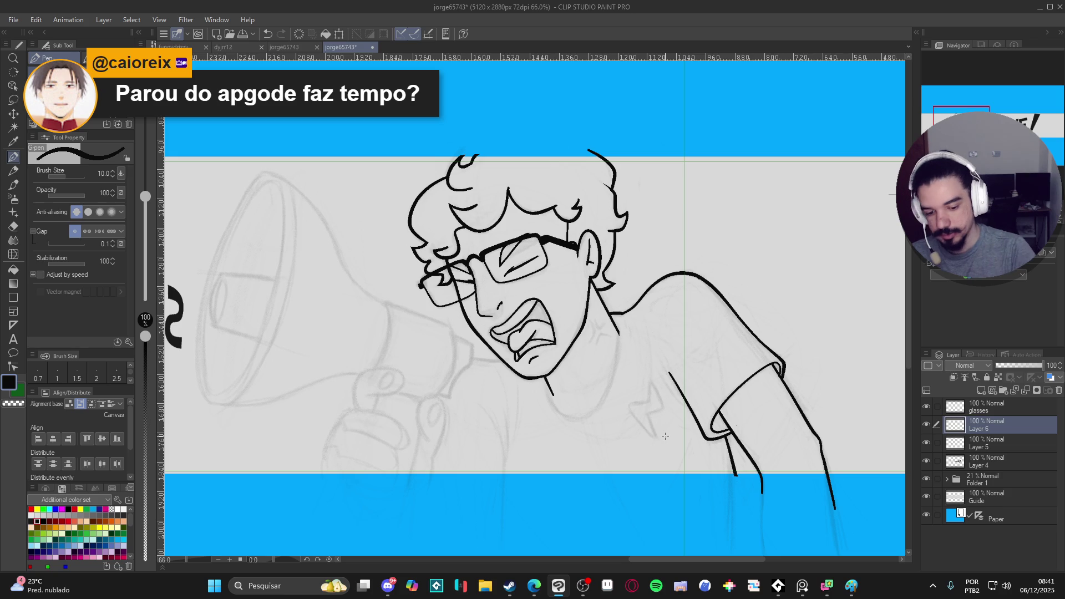
pyautogui.hotkey('ctrl', 'shift', 'n')
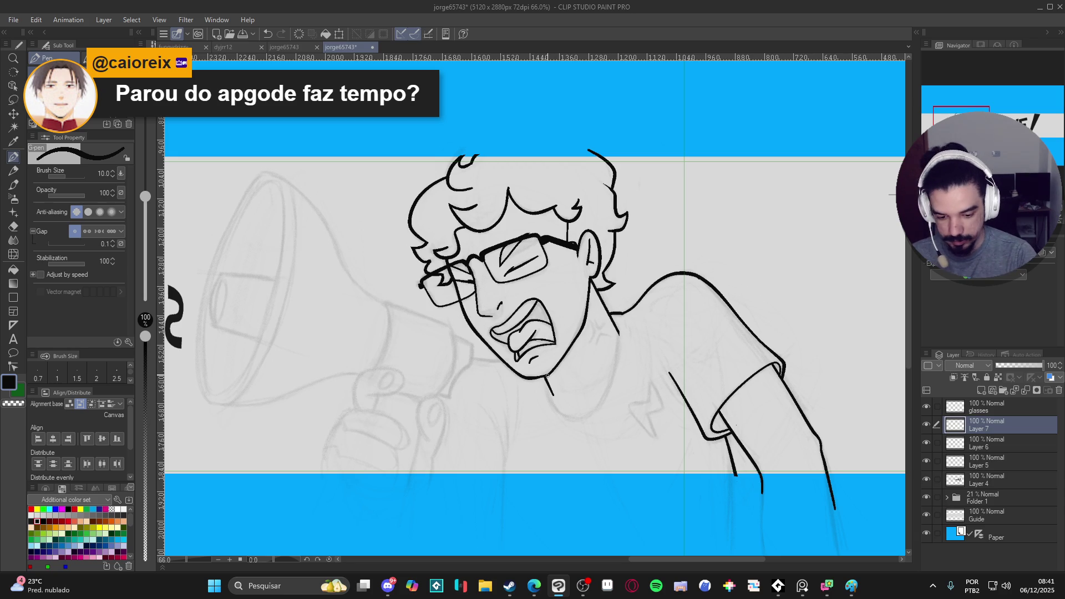
pyautogui.moveTo(547, 355)
pyautogui.mouseDown()
pyautogui.moveTo(556, 410)
pyautogui.moveTo(596, 408)
pyautogui.moveTo(621, 336)
pyautogui.moveTo(621, 323)
pyautogui.moveTo(604, 318)
pyautogui.mouseUp()
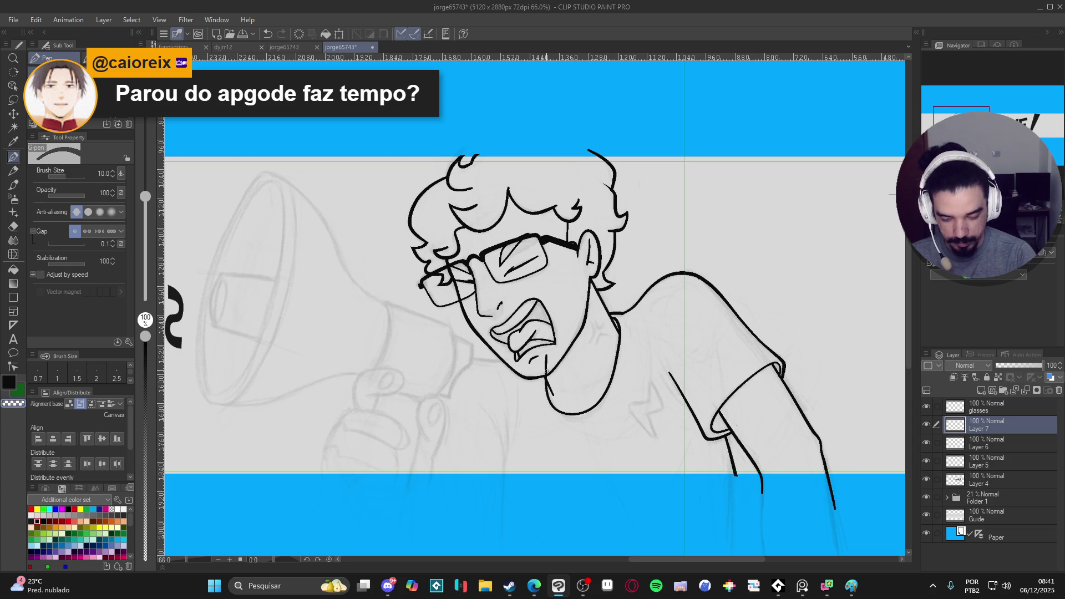
pyautogui.hotkey('ctrl', 'z')
pyautogui.hotkey('ctrl', 'z')
pyautogui.hotkey('ctrl', 'z')
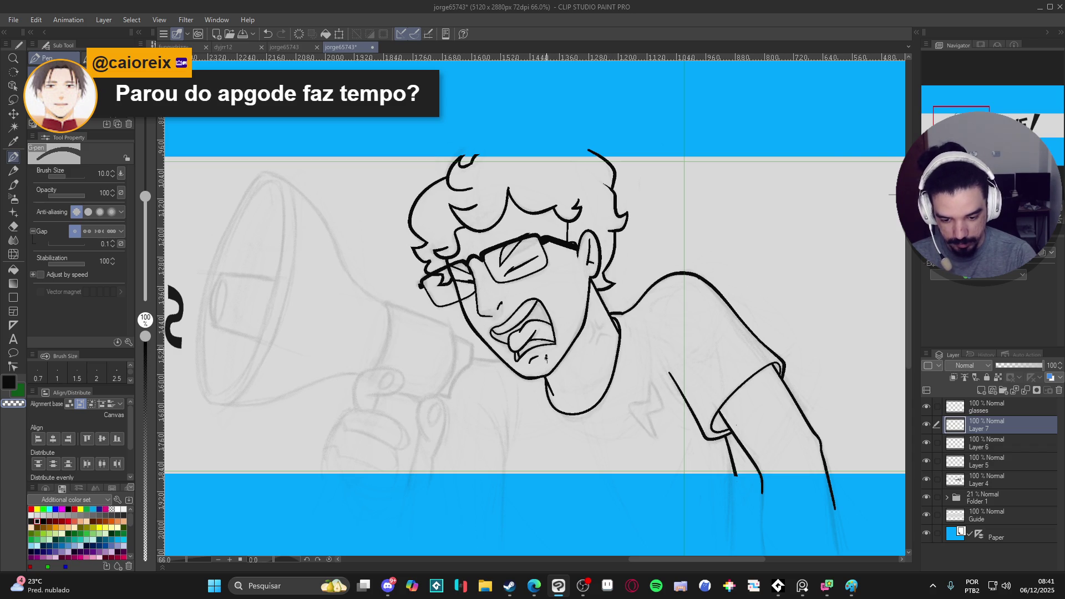
pyautogui.scroll(-1, 720, 276)
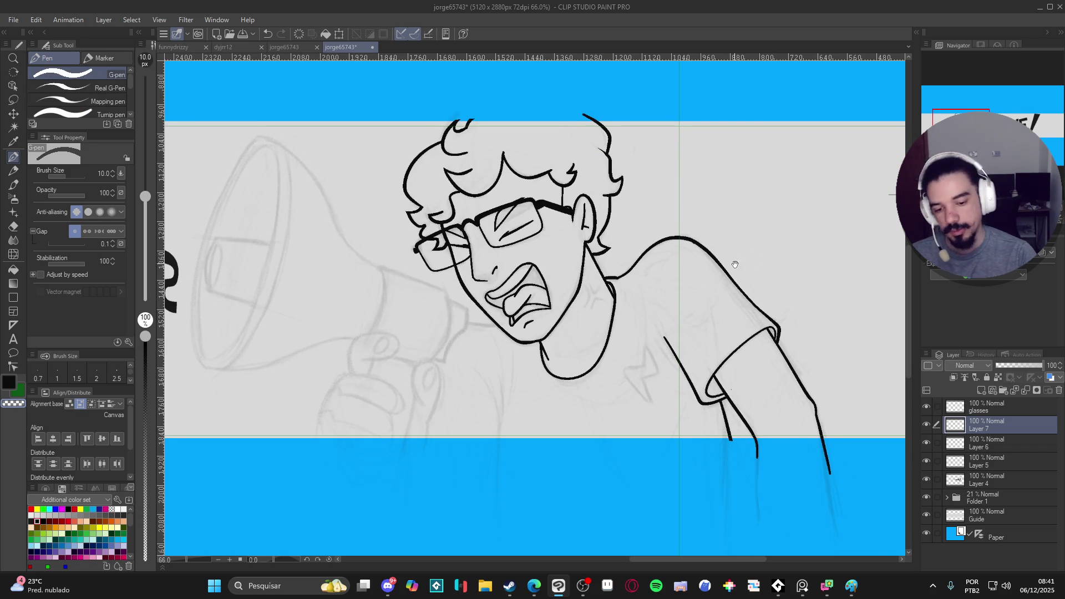
pyautogui.scroll(1, 781, 269)
pyautogui.hotkey('ctrl', 'z')
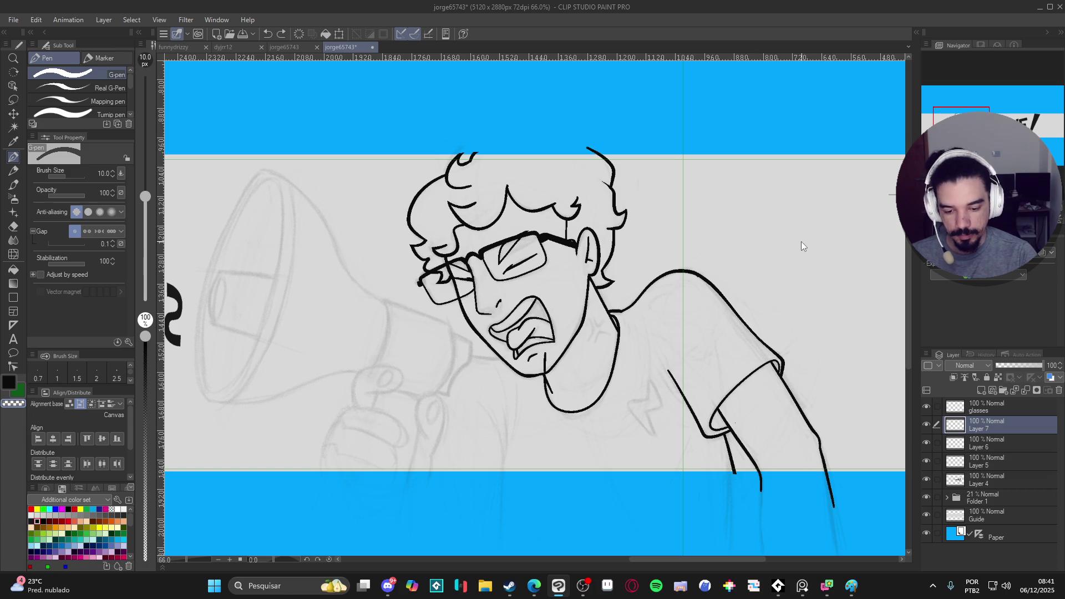
pyautogui.hotkey('ctrl', 'z')
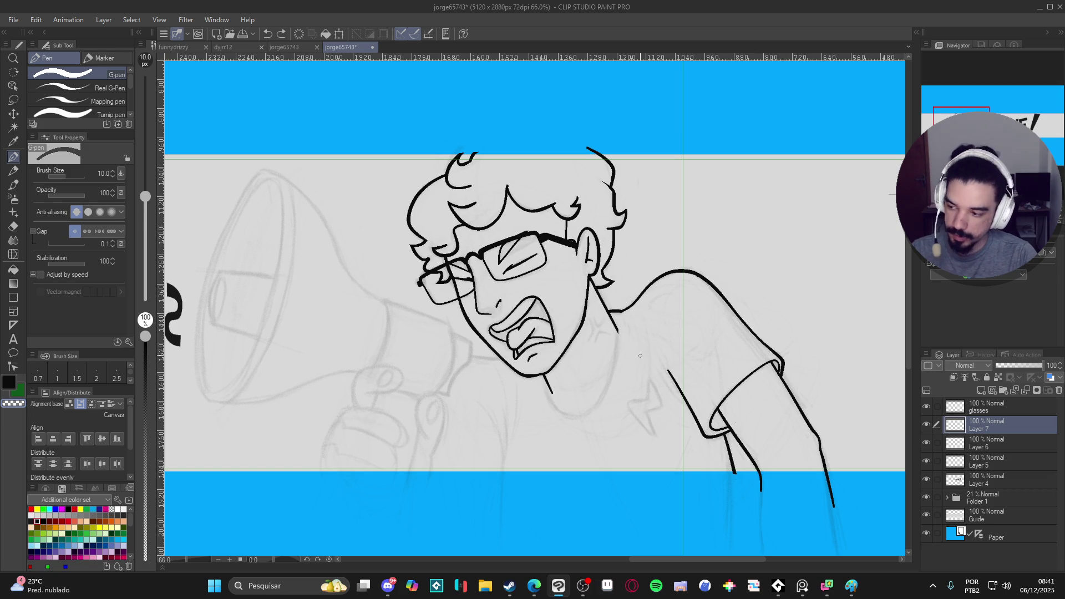
# Step: At pen size 7, ink a short neck stroke beside the chin and erase its overshooting top
pyautogui.press('[')
pyautogui.press('[')
pyautogui.moveTo(633, 375); pyautogui.dragTo(641, 385)
pyautogui.hotkey('ctrl', 's')
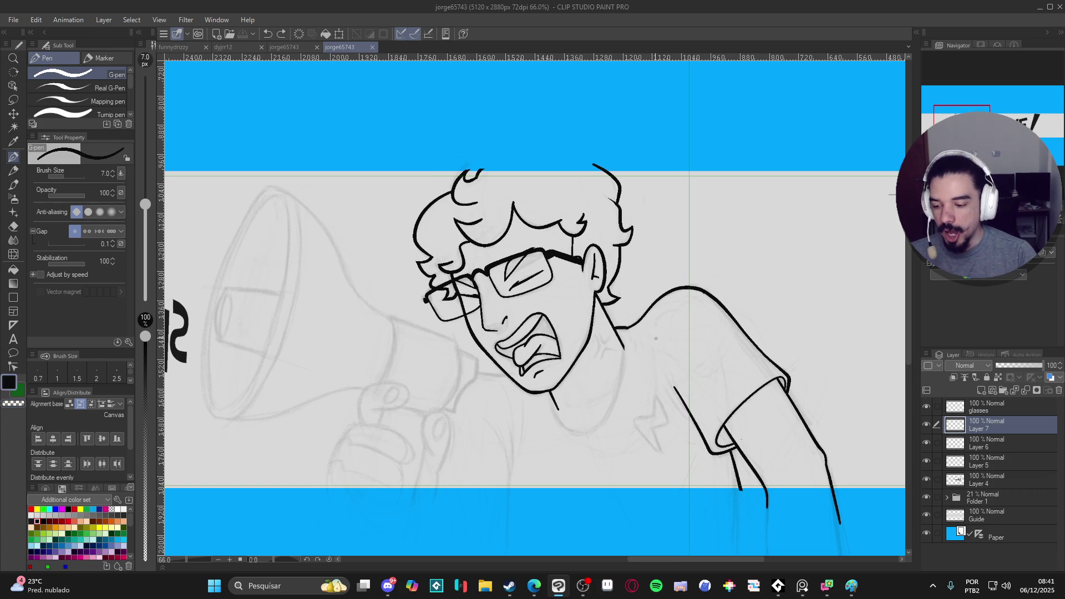
pyautogui.moveTo(610, 332)
pyautogui.mouseDown()
pyautogui.moveTo(626, 349)
pyautogui.moveTo(610, 409)
pyautogui.moveTo(572, 432)
pyautogui.moveTo(552, 404)
pyautogui.moveTo(551, 373)
pyautogui.mouseUp()
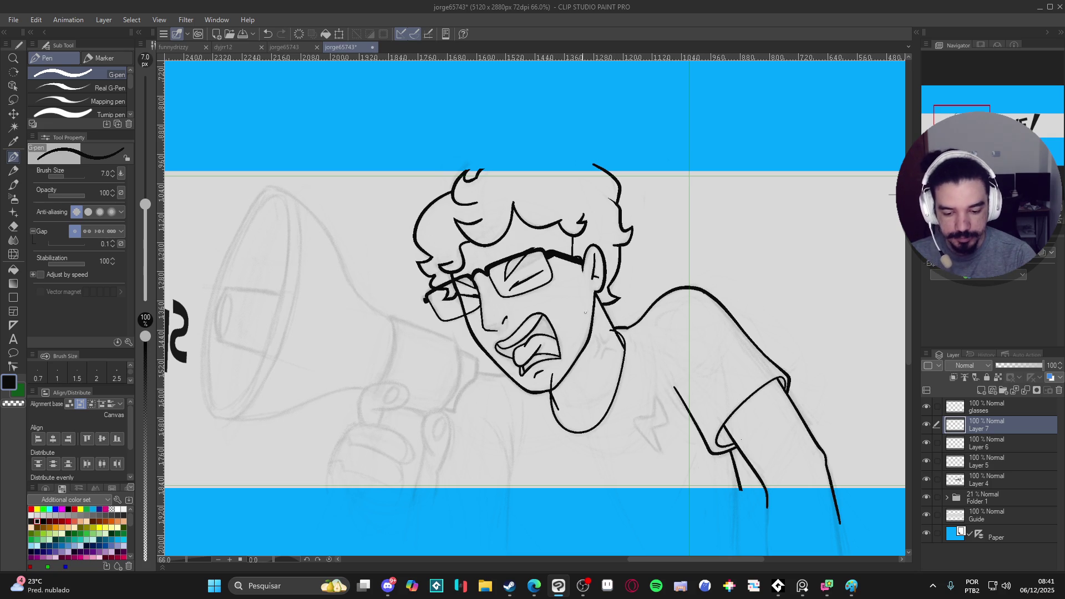
pyautogui.press('e')
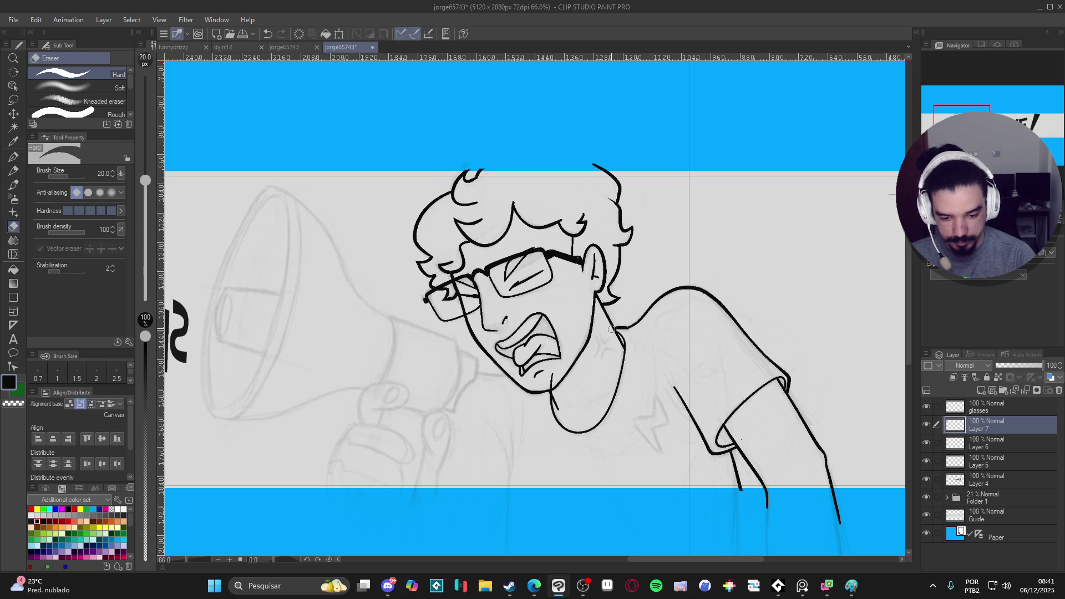
pyautogui.moveTo(552, 382); pyautogui.dragTo(553, 390)
pyautogui.press('p')
pyautogui.moveTo(710, 267); pyautogui.dragTo(700, 223)
pyautogui.hotkey('ctrl', 's')
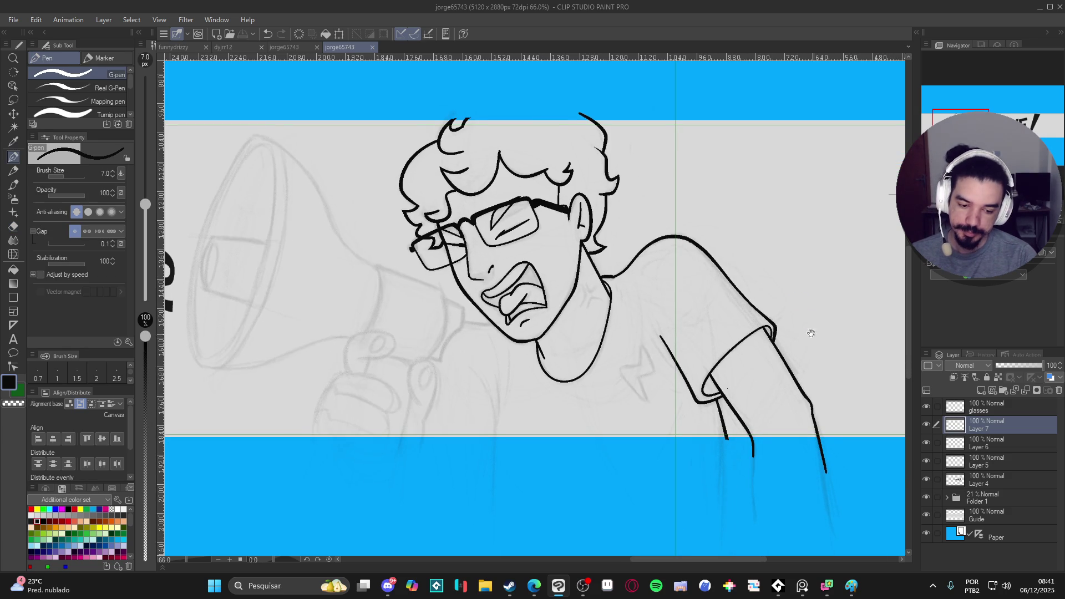
# Step: Restore pen size 10, undo the stray trial strokes near the glasses, and delete Layer 7
pyautogui.moveTo(800, 307); pyautogui.dragTo(816, 347)
pyautogui.press(']')
pyautogui.press(']')
pyautogui.moveTo(646, 330)
pyautogui.mouseDown()
pyautogui.moveTo(665, 360)
pyautogui.moveTo(660, 438)
pyautogui.mouseUp()
pyautogui.hotkey('ctrl', 'z')
pyautogui.moveTo(473, 331); pyautogui.dragTo(522, 392)
pyautogui.hotkey('ctrl', 'z')
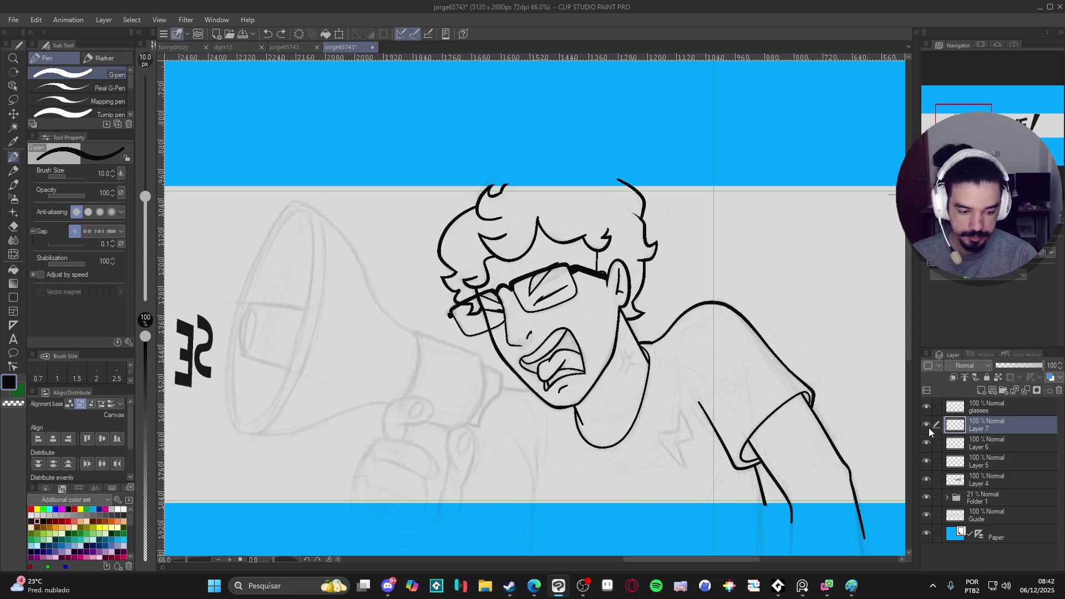
pyautogui.press('Delete')
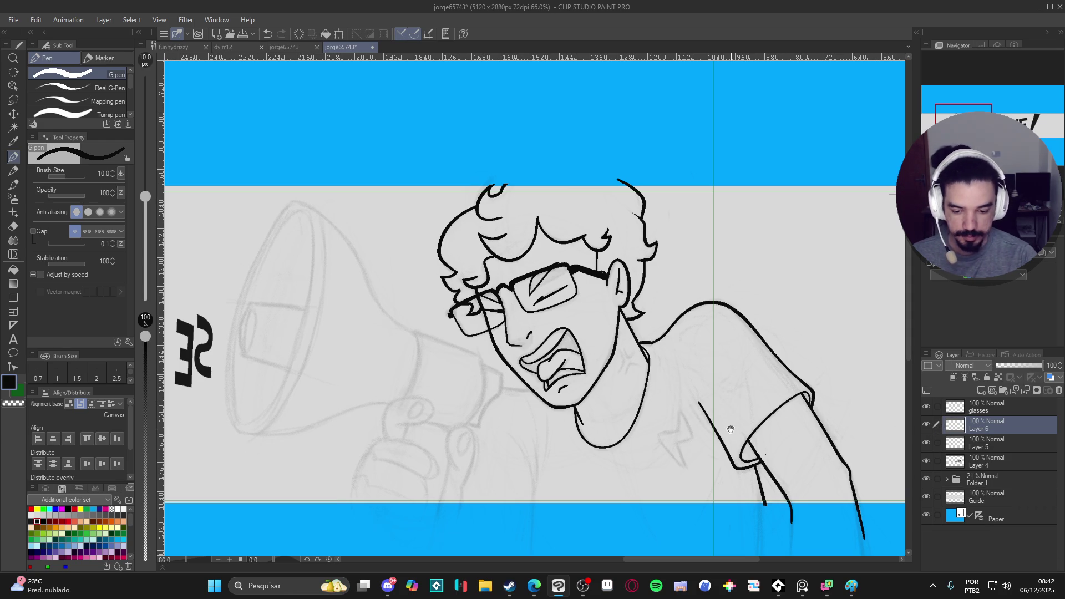
# Step: Ink a short line leftward from the mouth and trim it with the eraser
pyautogui.moveTo(732, 428); pyautogui.dragTo(754, 409)
pyautogui.hotkey('ctrl', 's')
pyautogui.moveTo(551, 368)
pyautogui.mouseDown()
pyautogui.moveTo(486, 374)
pyautogui.moveTo(513, 366)
pyautogui.mouseUp()
pyautogui.press('e')
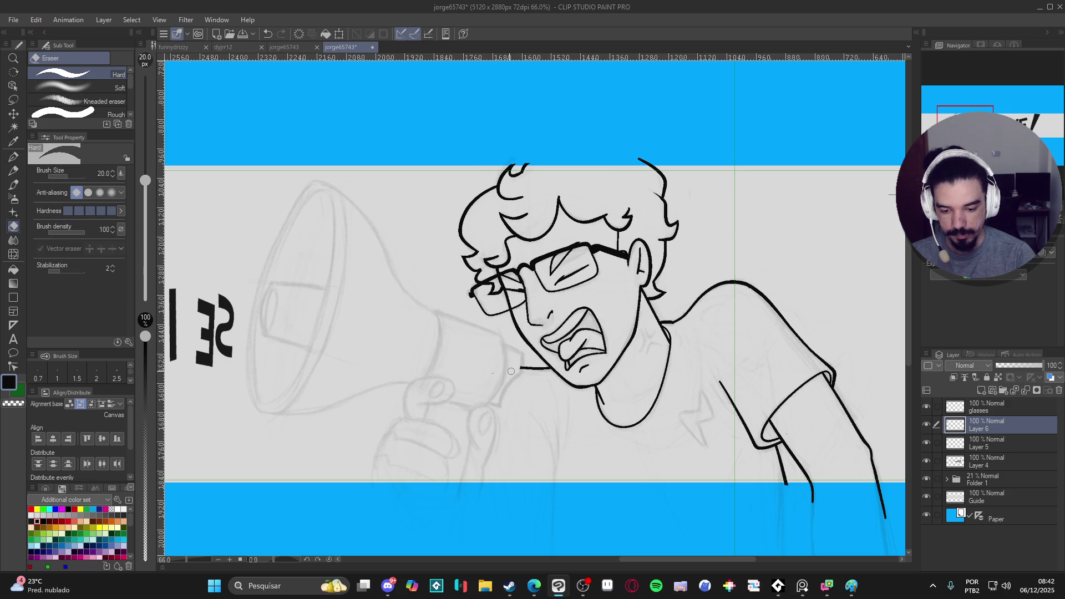
pyautogui.press('p')
# Step: Draw the left torso edge and erase the part of it below the guide
pyautogui.moveTo(573, 424); pyautogui.dragTo(561, 406)
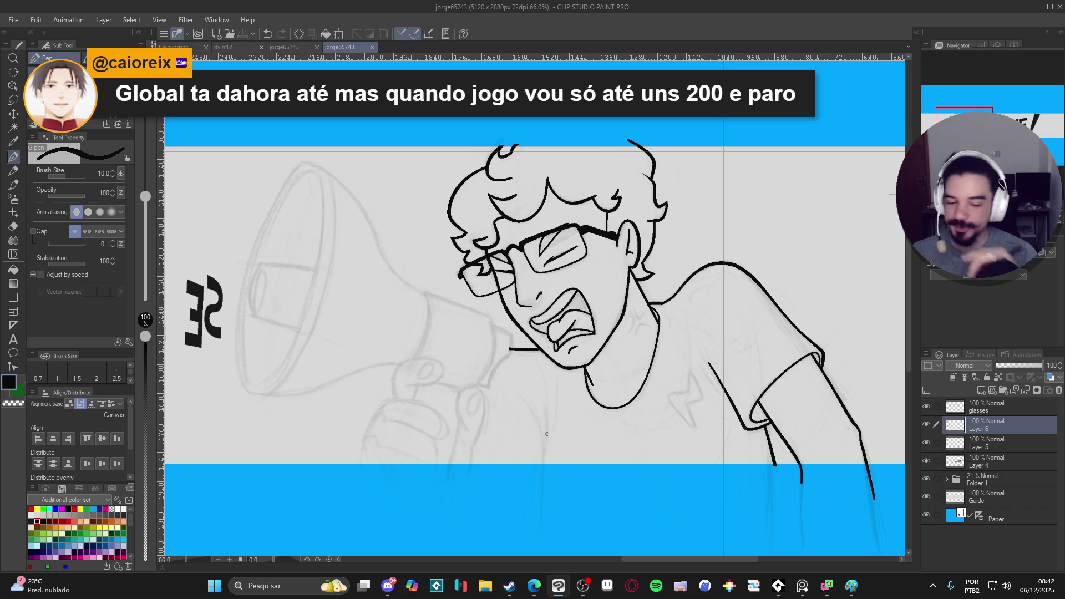
pyautogui.moveTo(544, 410); pyautogui.dragTo(544, 510)
pyautogui.hotkey('ctrl', 'z')
pyautogui.hotkey('ctrl', 'z')
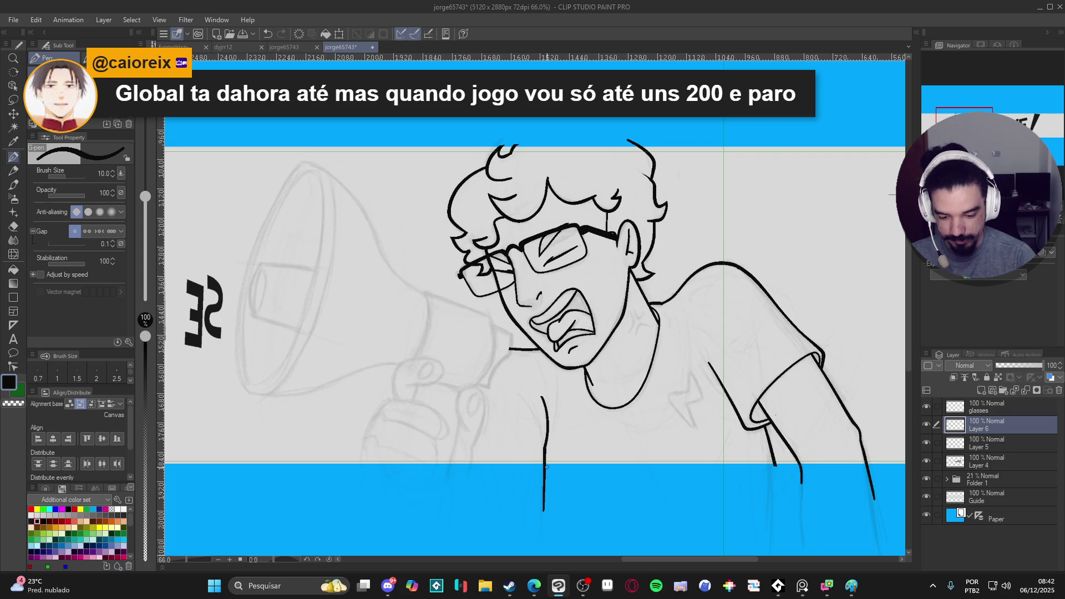
pyautogui.press('e')
pyautogui.moveTo(544, 465); pyautogui.dragTo(546, 505)
pyautogui.press('p')
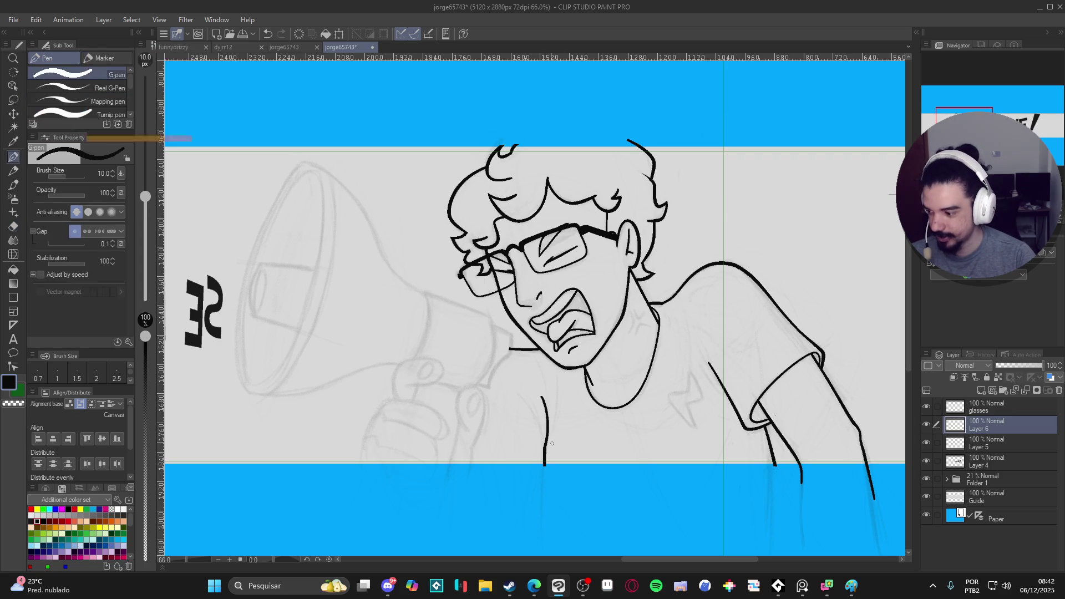
pyautogui.scroll(2, 559, 449)
pyautogui.scroll(1, 561, 451)
pyautogui.scroll(1, 562, 454)
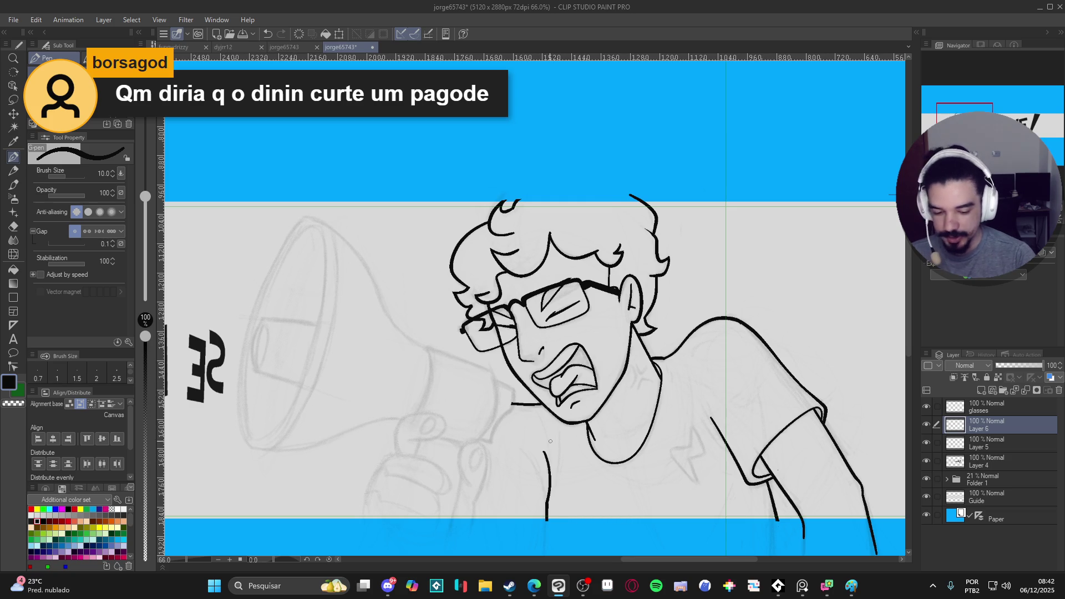
pyautogui.scroll(-2, 543, 467)
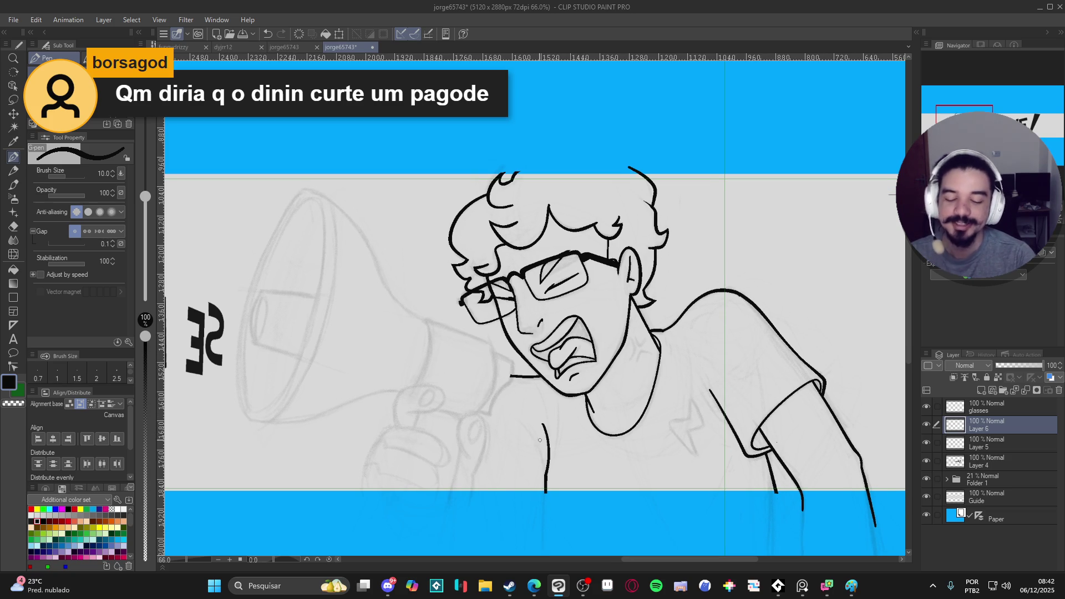
# Step: At pen size 7, redraw a shorter curved stroke on the left chest and save
pyautogui.press('[')
pyautogui.press('[')
pyautogui.moveTo(531, 431); pyautogui.dragTo(548, 469)
pyautogui.hotkey('ctrl', 'z')
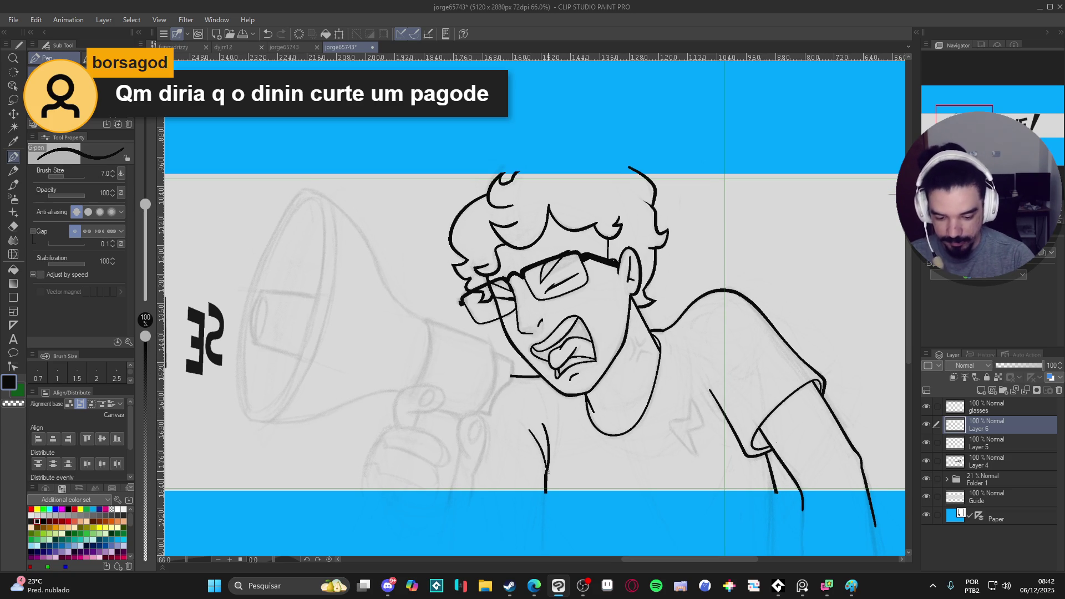
pyautogui.hotkey('ctrl', 'z')
pyautogui.moveTo(530, 430); pyautogui.dragTo(548, 469)
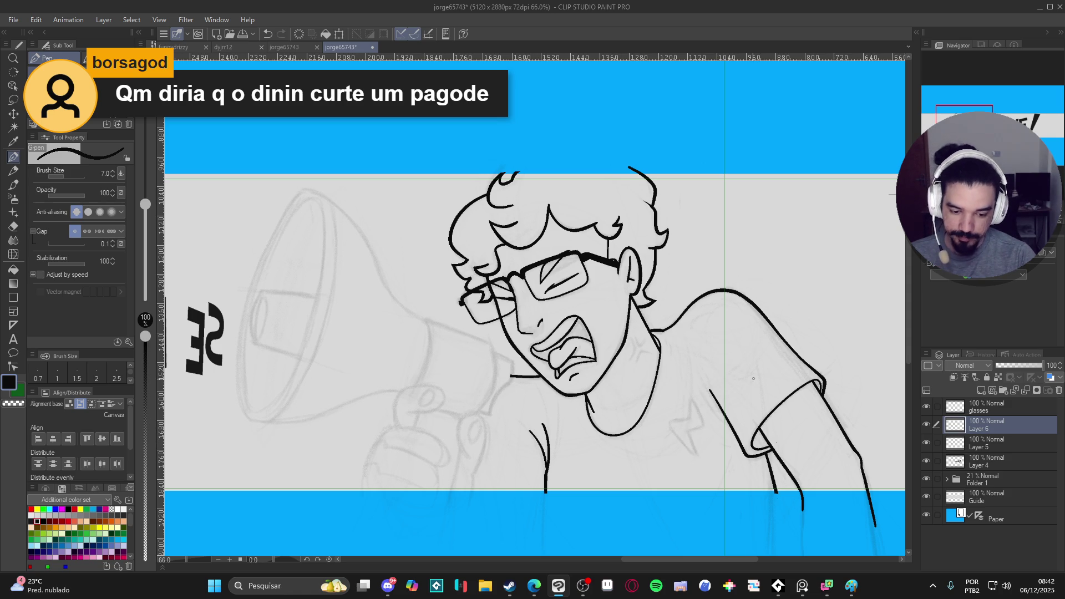
pyautogui.moveTo(739, 421)
pyautogui.mouseDown()
pyautogui.moveTo(687, 403)
pyautogui.moveTo(649, 411)
pyautogui.mouseUp()
pyautogui.hotkey('ctrl', 's')
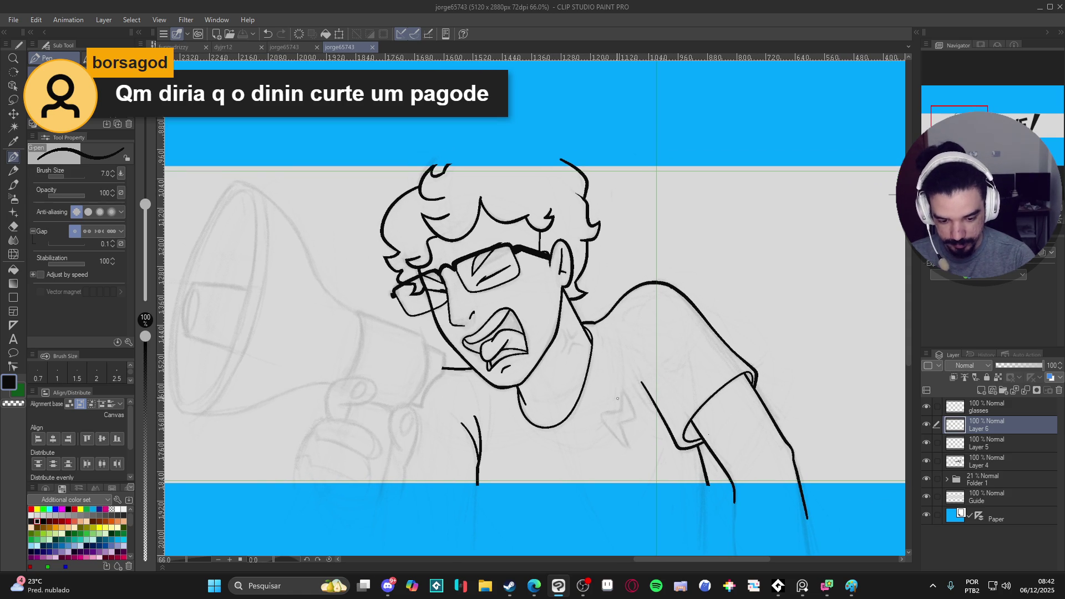
# Step: Draw and thicken the lightning-bolt mark on the shirt, then restore pen size 10 and save
pyautogui.moveTo(613, 393)
pyautogui.mouseDown()
pyautogui.moveTo(618, 409)
pyautogui.moveTo(604, 422)
pyautogui.moveTo(626, 444)
pyautogui.mouseUp()
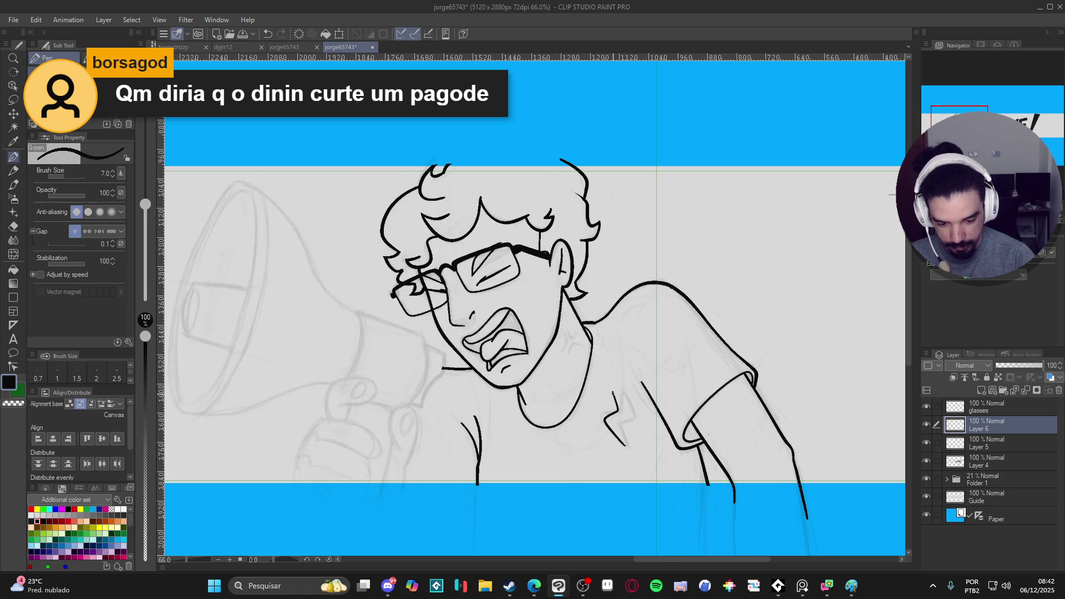
pyautogui.moveTo(615, 395); pyautogui.dragTo(626, 448)
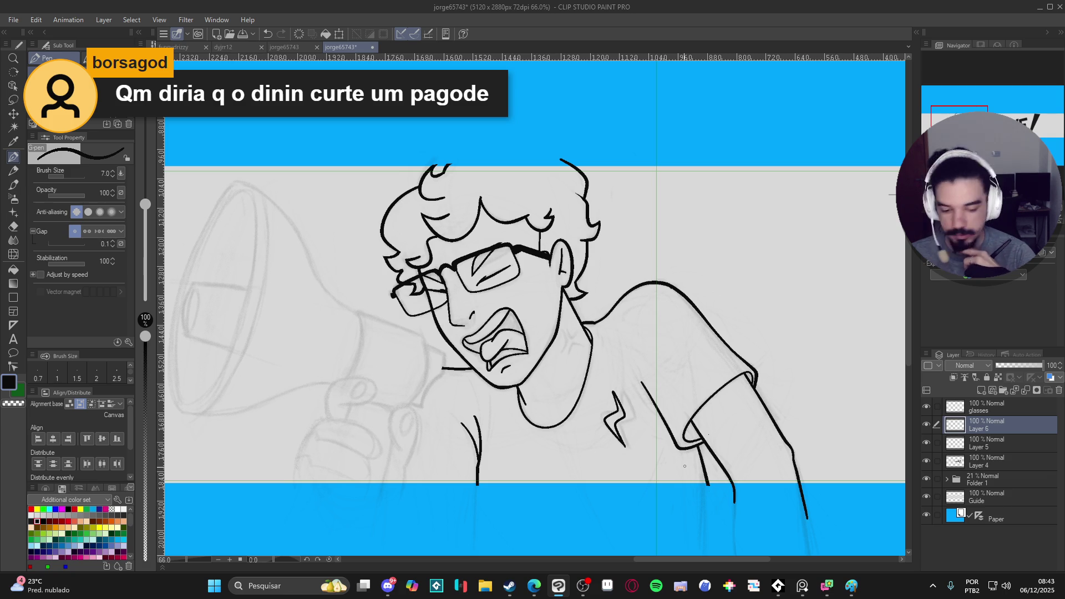
pyautogui.moveTo(685, 466); pyautogui.dragTo(751, 479)
pyautogui.press(']')
pyautogui.press(']')
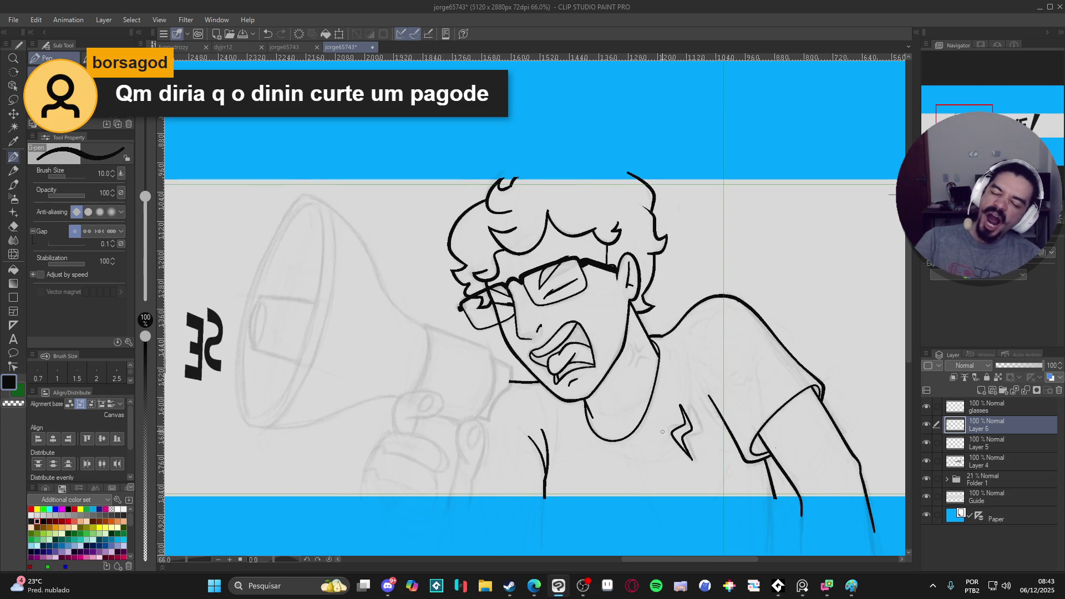
pyautogui.hotkey('ctrl', 's')
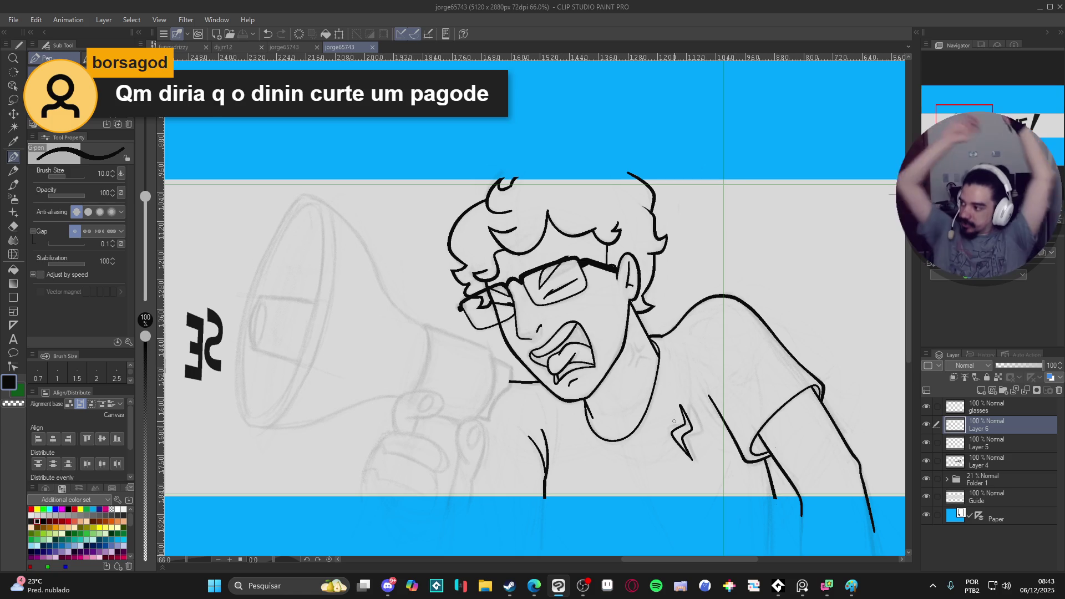
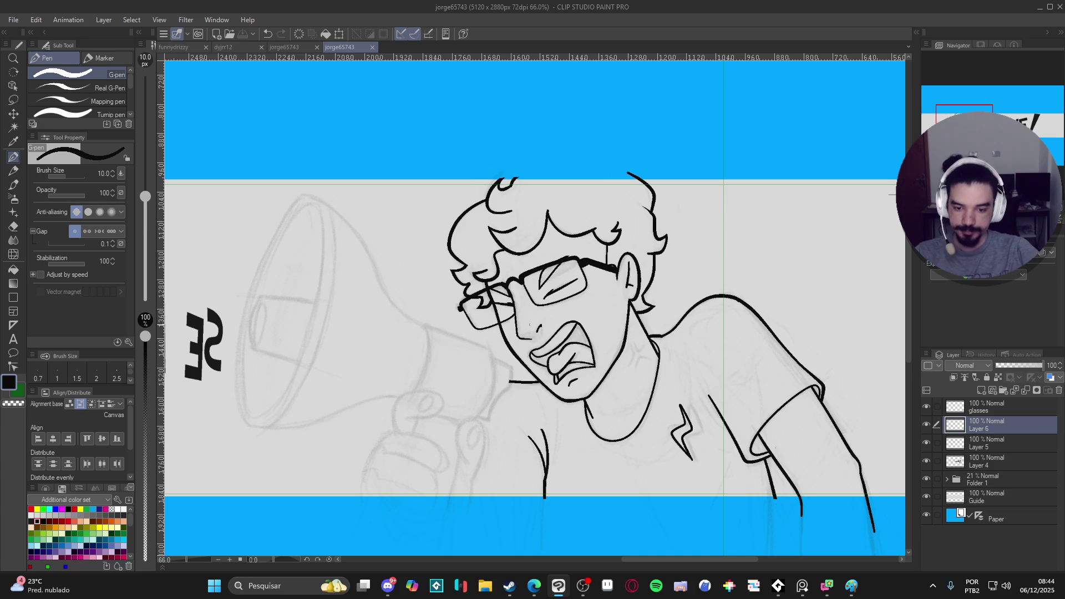
# Step: Toggle the shirt line layer (Layer 6) on and off to compare it with the sketch
pyautogui.click(927, 425)
pyautogui.click(926, 425)
pyautogui.click(926, 425)
pyautogui.click(927, 425)
pyautogui.click(927, 425)
pyautogui.click(926, 425)
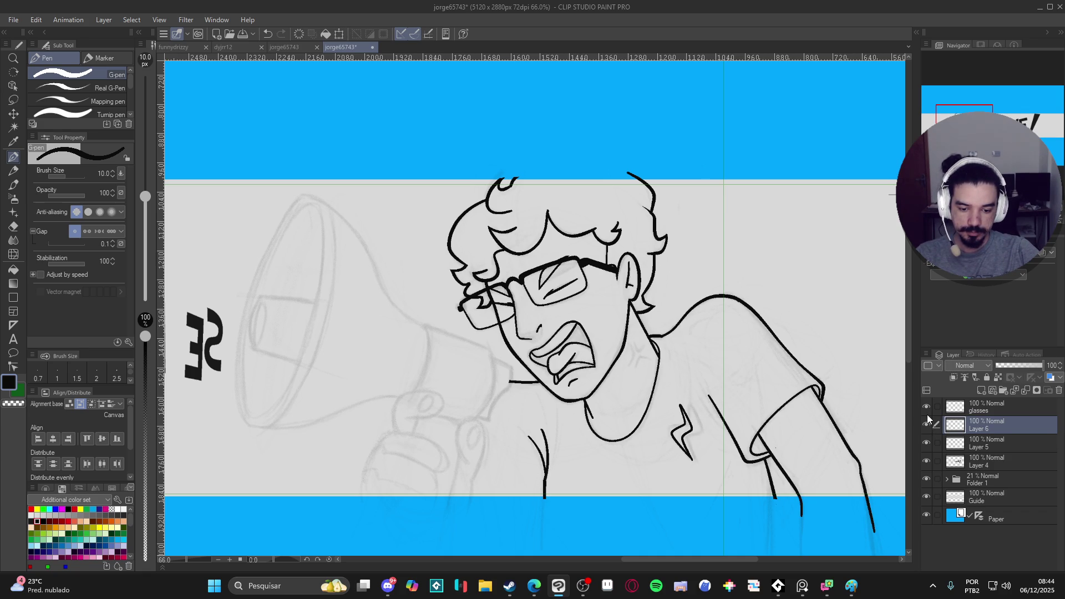
# Step: Erase the old lightning-bolt mark on the shirt chest with the Eraser
pyautogui.click(927, 425)
pyautogui.click(927, 425)
pyautogui.scroll(2, 672, 428)
pyautogui.press('e')
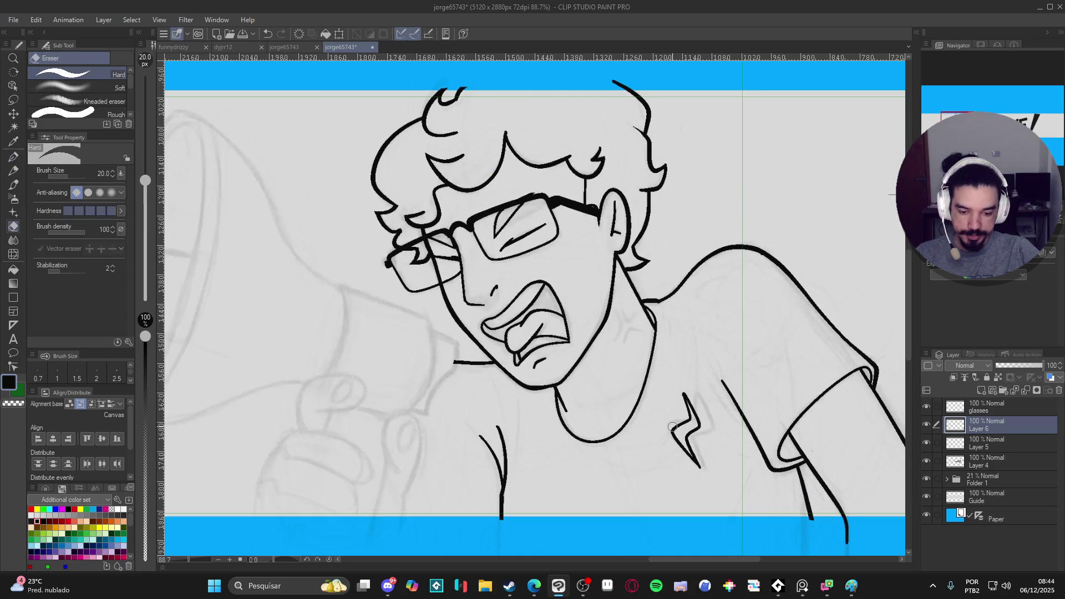
pyautogui.moveTo(673, 427)
pyautogui.mouseDown()
pyautogui.moveTo(678, 379)
pyautogui.moveTo(708, 456)
pyautogui.moveTo(693, 402)
pyautogui.moveTo(685, 442)
pyautogui.moveTo(675, 412)
pyautogui.moveTo(693, 475)
pyautogui.moveTo(697, 462)
pyautogui.mouseUp()
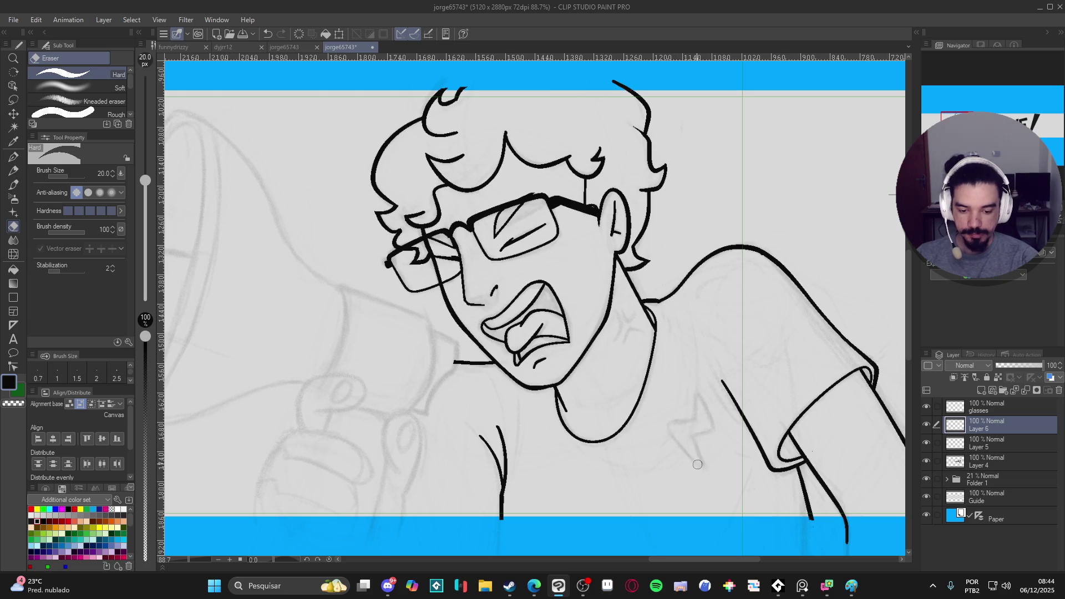
# Step: Redraw a thinner zigzag bolt on the chest with the G-pen at 5 px
pyautogui.press('p')
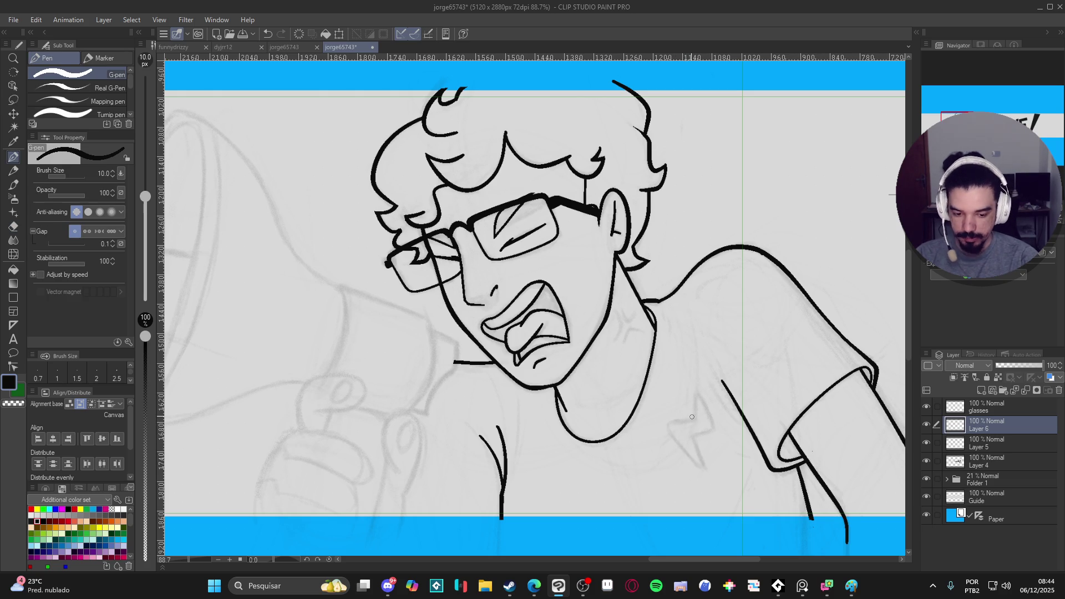
pyautogui.press('[')
pyautogui.press('[')
pyautogui.moveTo(689, 397); pyautogui.dragTo(698, 425)
pyautogui.hotkey('ctrl', 'z')
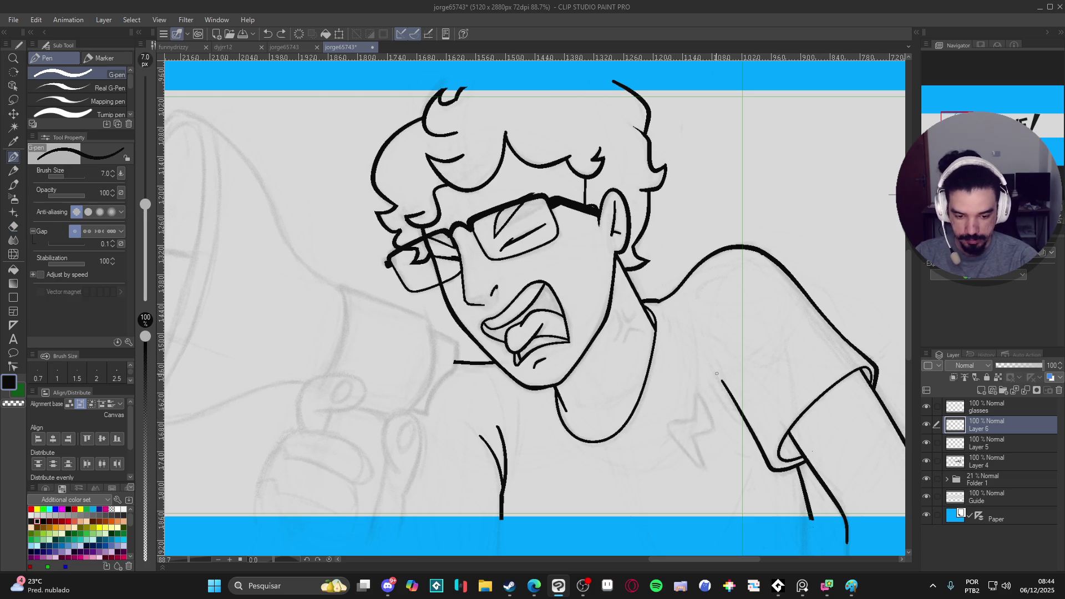
pyautogui.press('[')
pyautogui.press('[')
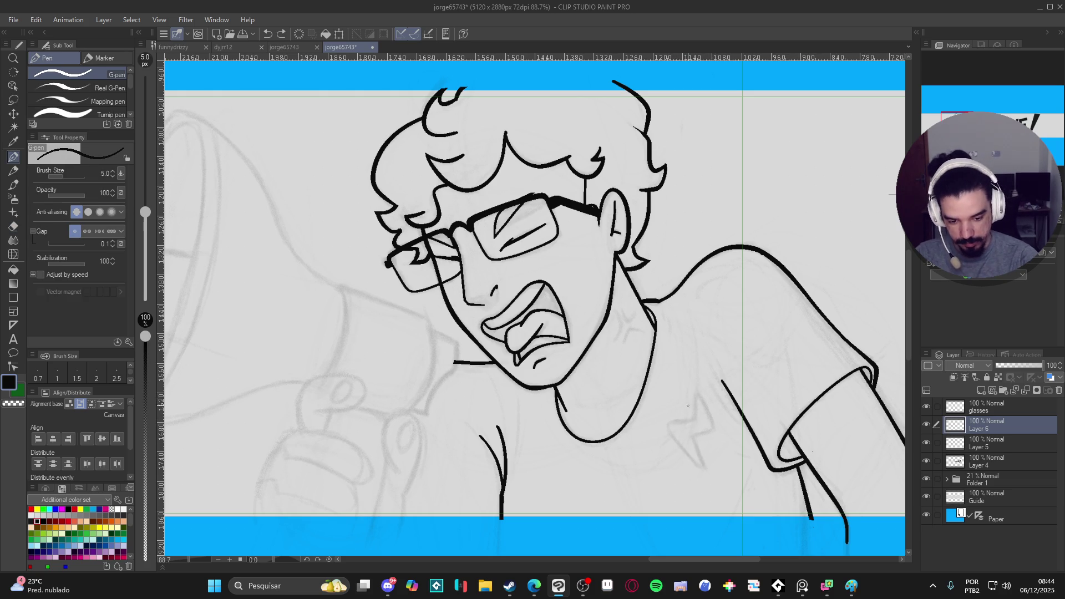
pyautogui.moveTo(679, 393)
pyautogui.mouseDown()
pyautogui.moveTo(689, 413)
pyautogui.moveTo(667, 424)
pyautogui.moveTo(697, 463)
pyautogui.moveTo(685, 435)
pyautogui.moveTo(700, 420)
pyautogui.moveTo(680, 394)
pyautogui.mouseUp()
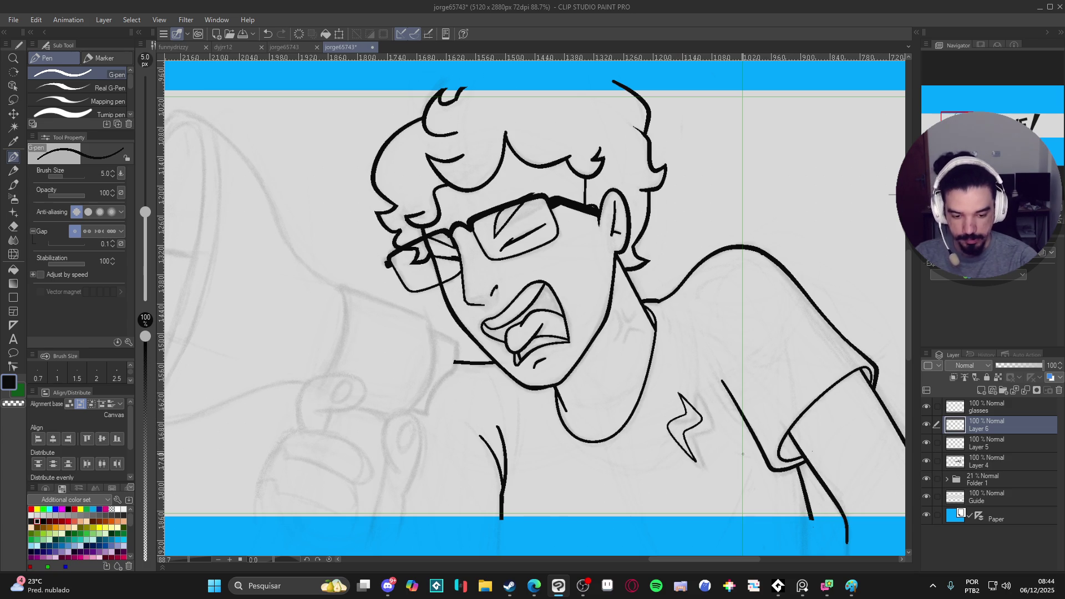
pyautogui.scroll(-3, 743, 454)
pyautogui.scroll(1, 515, 439)
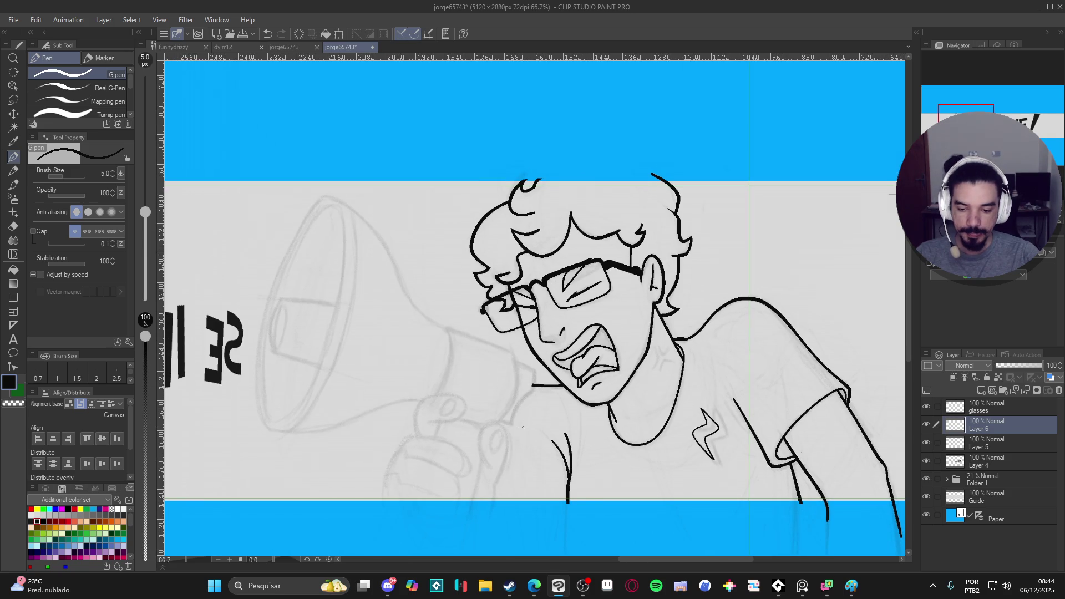
# Step: Save the drawing, check the shirt lines, and enlarge the pen to 15 px
pyautogui.moveTo(515, 438); pyautogui.dragTo(544, 445)
pyautogui.hotkey('ctrl', 's')
pyautogui.press(']')
pyautogui.press(']')
pyautogui.press(']')
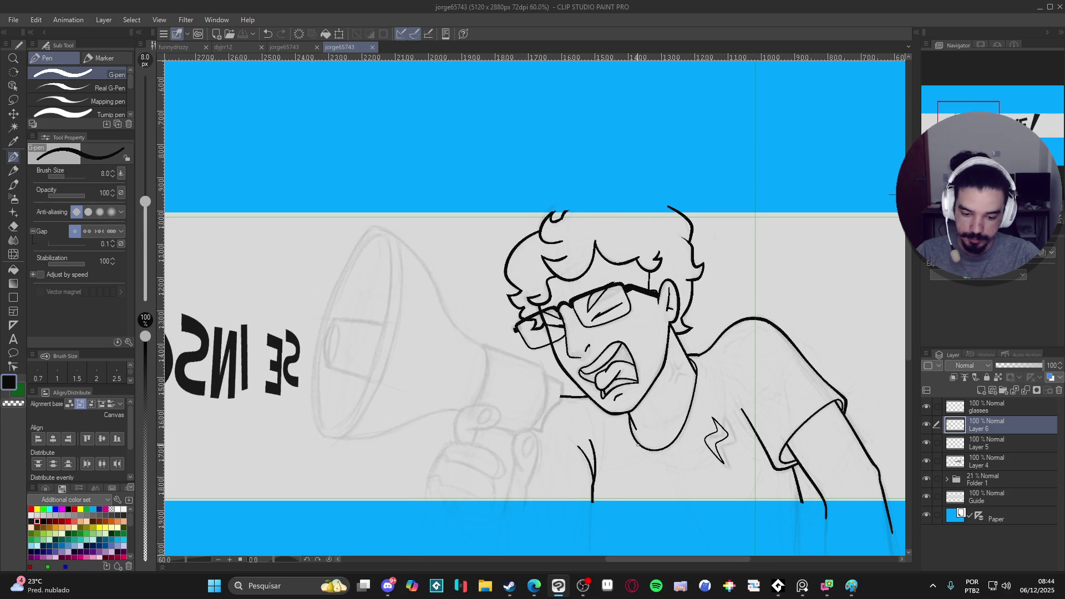
pyautogui.hscroll(-1, 531, 305)
pyautogui.click(930, 424)
pyautogui.click(930, 424)
pyautogui.scroll(-1, 591, 414)
pyautogui.moveTo(591, 414); pyautogui.dragTo(671, 457)
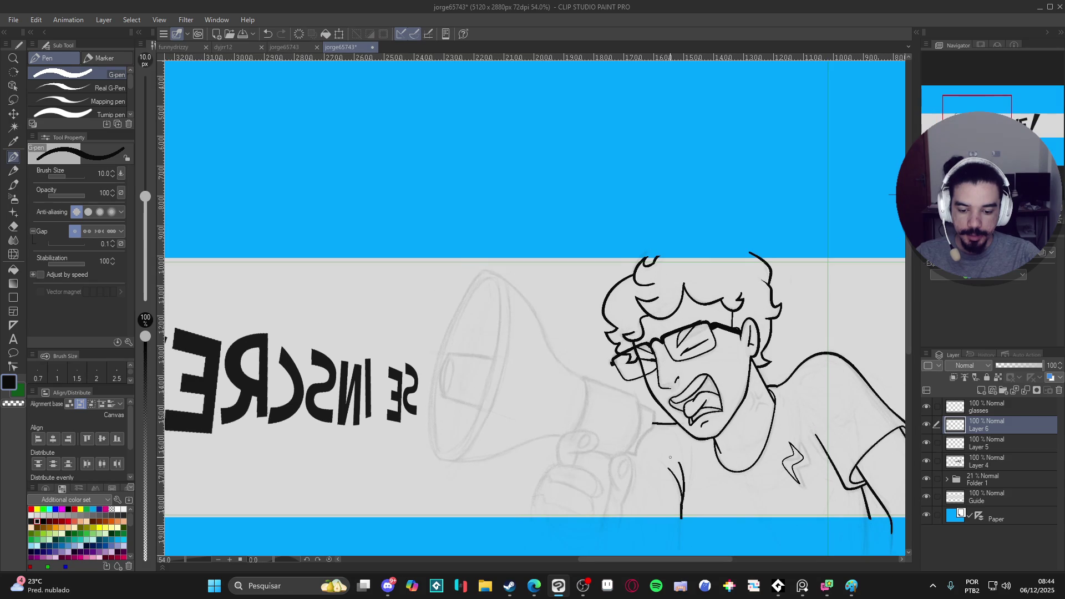
pyautogui.press(']')
pyautogui.press(']')
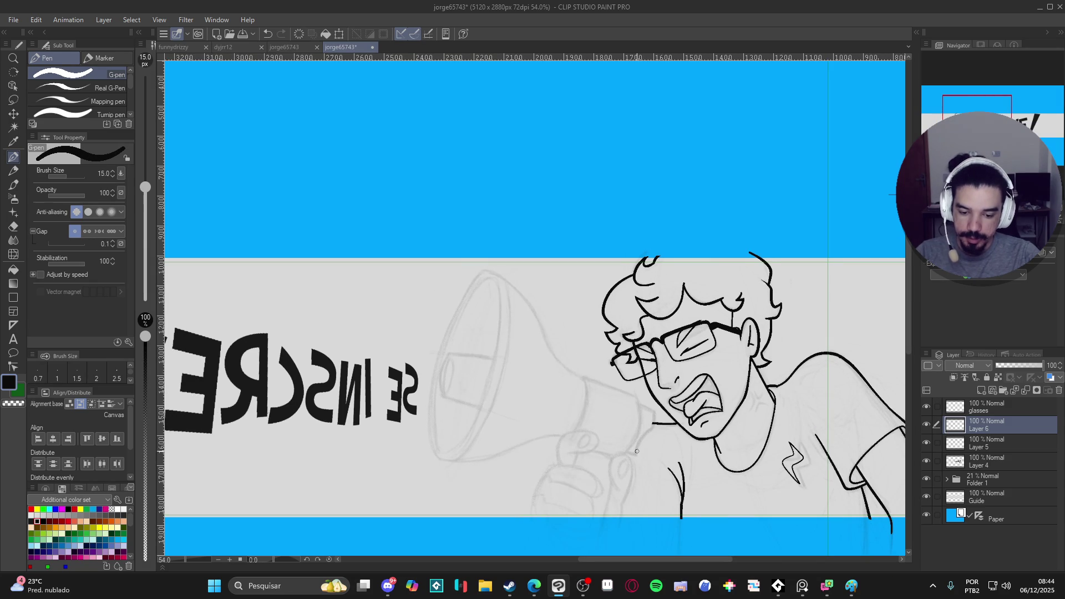
pyautogui.hscroll(-1, 637, 450)
pyautogui.hotkey('ctrl', 's')
# Step: Toggle the shirt, glasses and mouth line layers to check each one
pyautogui.click(928, 425)
pyautogui.click(927, 425)
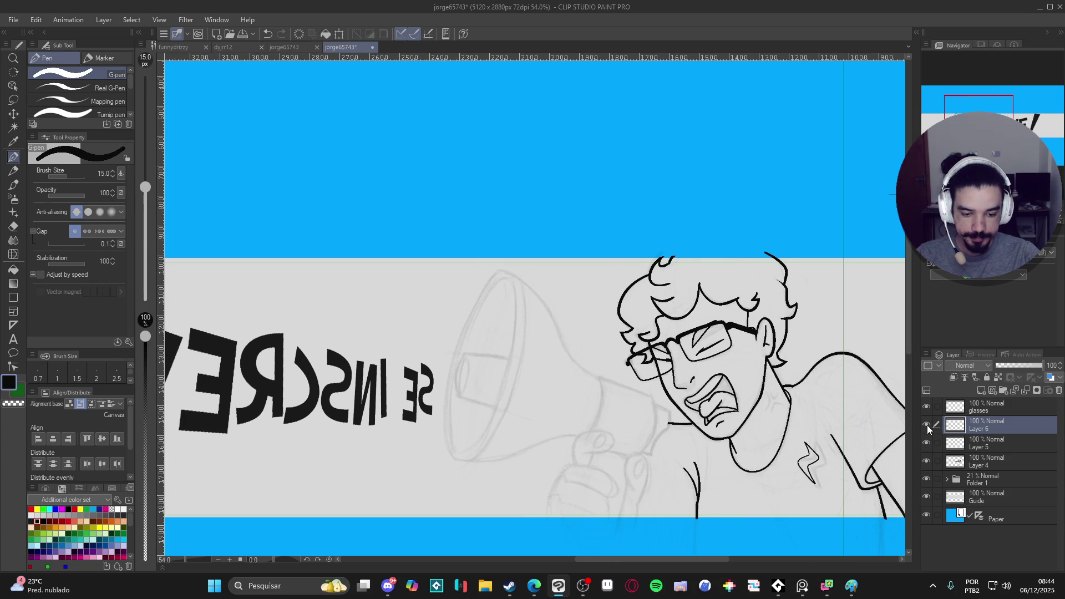
pyautogui.click(929, 406)
pyautogui.click(928, 410)
pyautogui.click(924, 443)
pyautogui.click(925, 443)
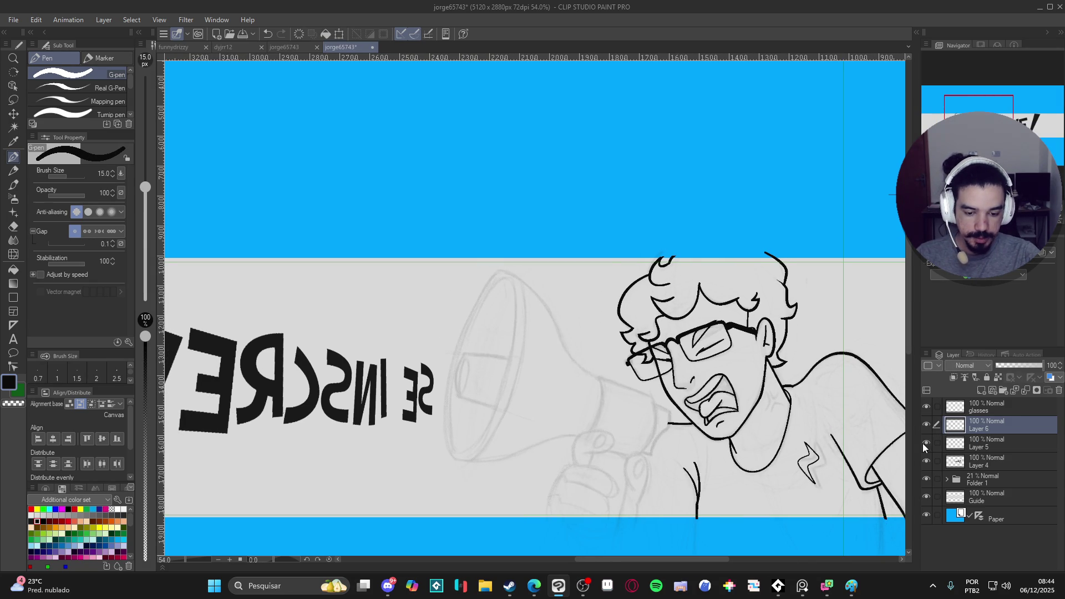
pyautogui.click(924, 424)
pyautogui.click(925, 425)
# Step: Merge Layer 6 into Layer 5, then merge the result down into Layer 4
pyautogui.hotkey('ctrl', 'e')
pyautogui.click(924, 427)
pyautogui.click(924, 428)
pyautogui.click(925, 441)
pyautogui.click(926, 442)
pyautogui.hotkey('ctrl', 'e')
# Step: Verify the merged Layer 4, save, and add a new empty layer above it
pyautogui.click(925, 426)
pyautogui.click(926, 425)
pyautogui.click(925, 426)
pyautogui.click(927, 427)
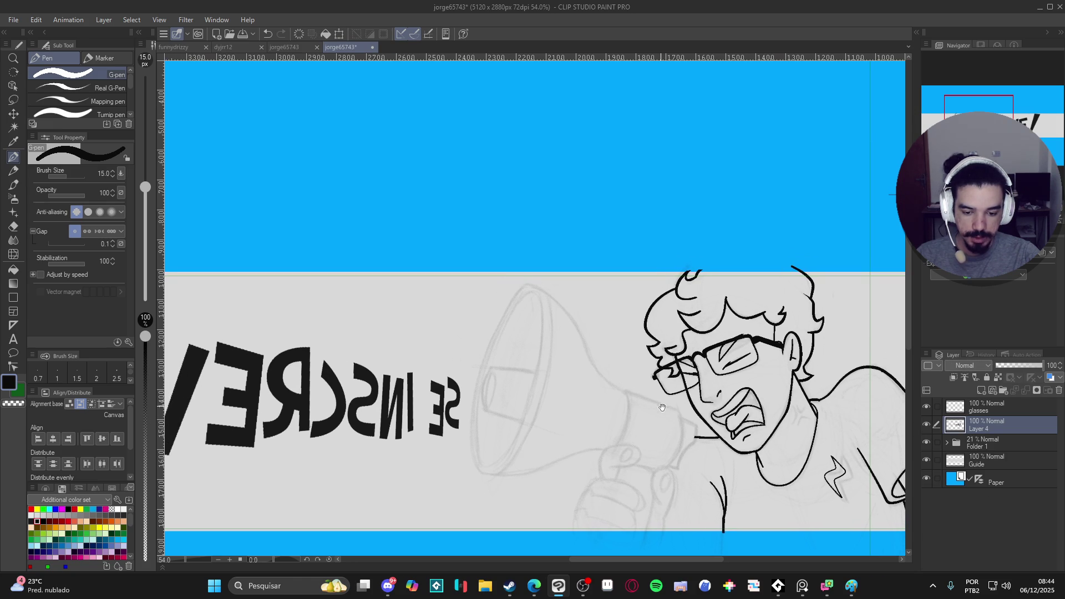
pyautogui.hotkey('ctrl', 's')
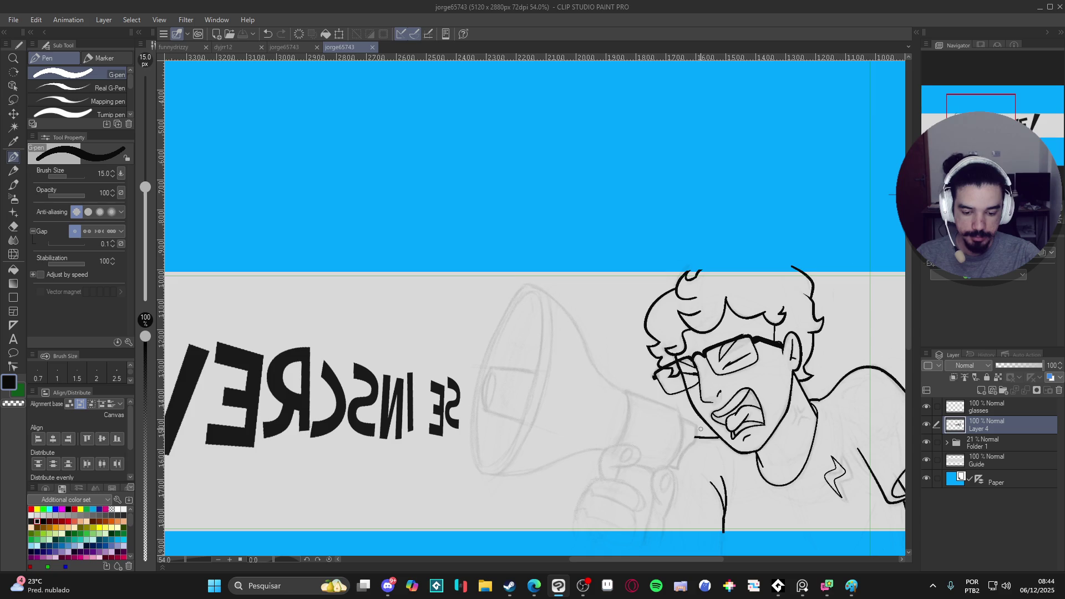
pyautogui.scroll(1, 683, 427)
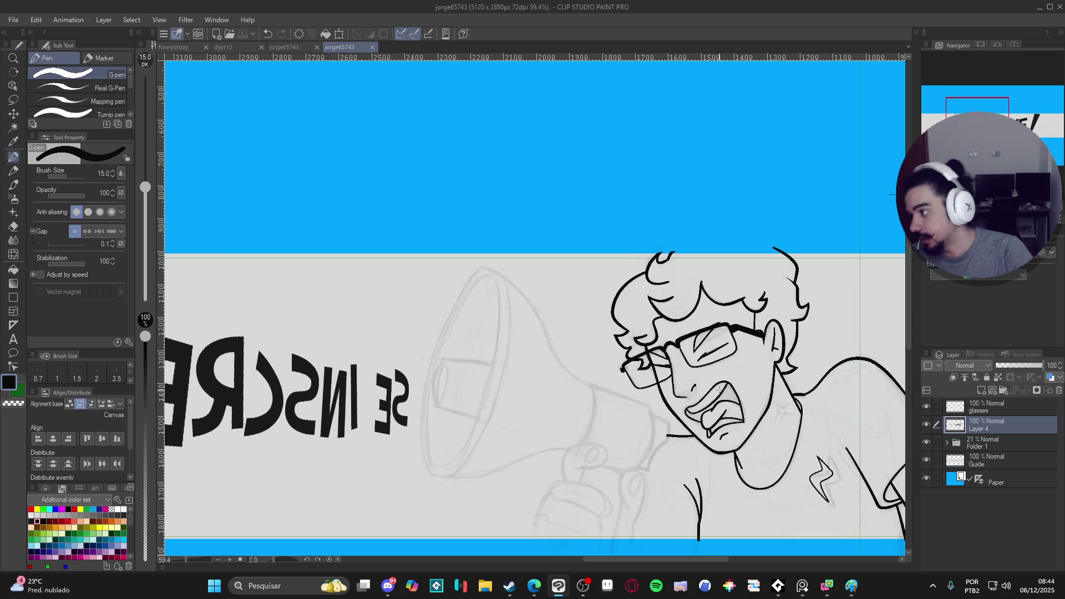
pyautogui.hotkey('ctrl', 'shift', 'n')
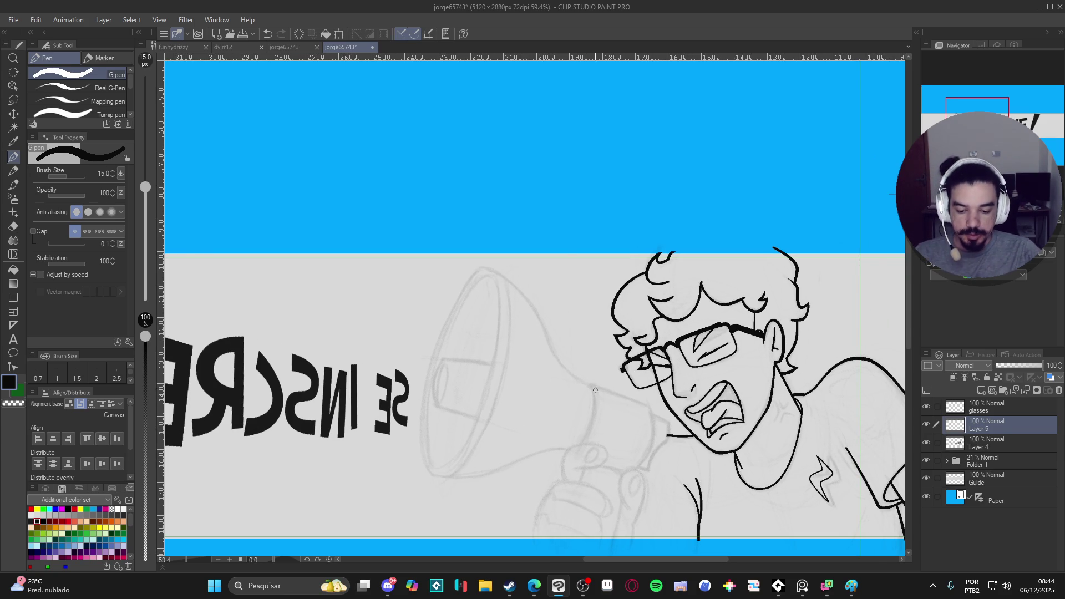
# Step: Try a fingertip curl and a curve over the hand, undoing both attempts
pyautogui.scroll(3, 583, 373)
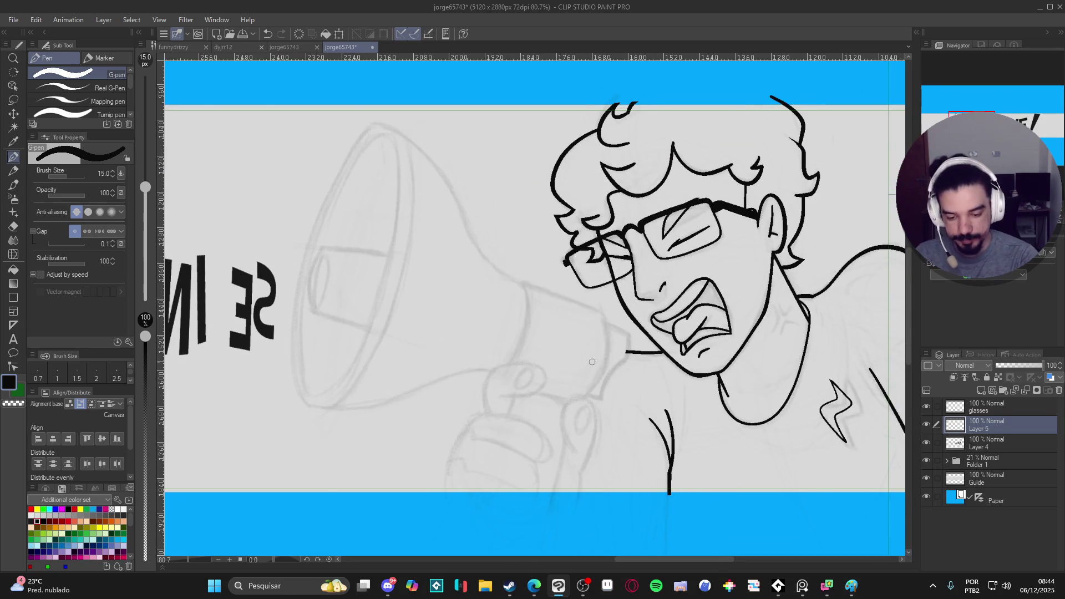
pyautogui.hotkey('ctrl', 'z')
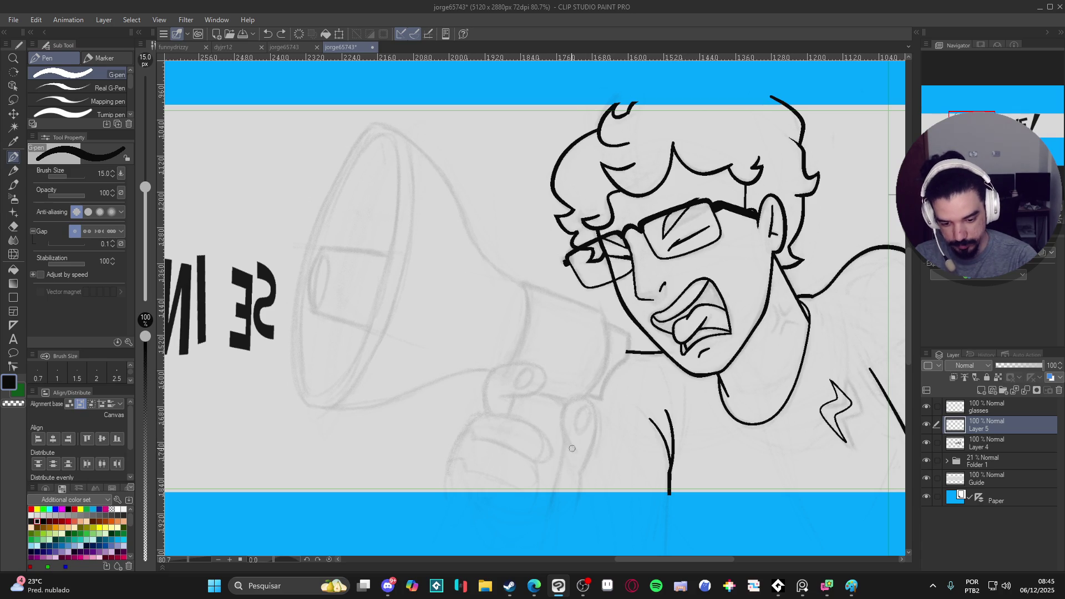
pyautogui.moveTo(574, 451)
pyautogui.mouseDown()
pyautogui.moveTo(560, 428)
pyautogui.moveTo(566, 401)
pyautogui.moveTo(592, 404)
pyautogui.moveTo(597, 428)
pyautogui.moveTo(580, 505)
pyautogui.mouseUp()
pyautogui.hotkey('ctrl', 'z')
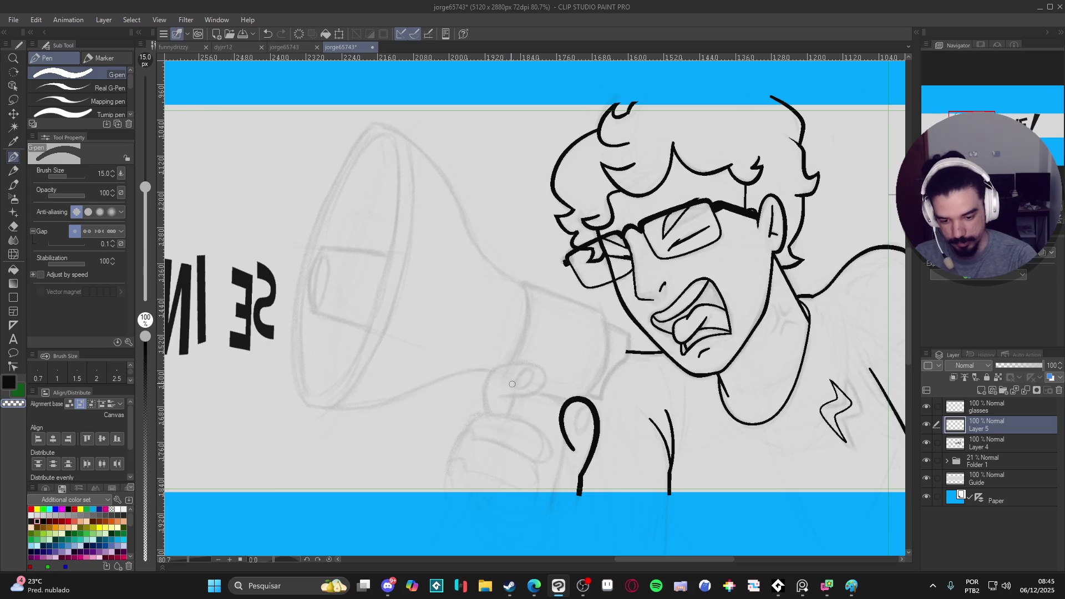
pyautogui.moveTo(495, 423)
pyautogui.mouseDown()
pyautogui.moveTo(481, 396)
pyautogui.moveTo(506, 365)
pyautogui.moveTo(543, 380)
pyautogui.mouseUp()
pyautogui.hotkey('ctrl', 'z')
# Step: On a canvas rotated about 45°, ink another finger's curve and fingernails at 10 px
pyautogui.moveTo(588, 442)
pyautogui.mouseDown()
pyautogui.moveTo(549, 377)
pyautogui.moveTo(580, 343)
pyautogui.moveTo(599, 355)
pyautogui.moveTo(575, 395)
pyautogui.moveTo(597, 407)
pyautogui.mouseUp()
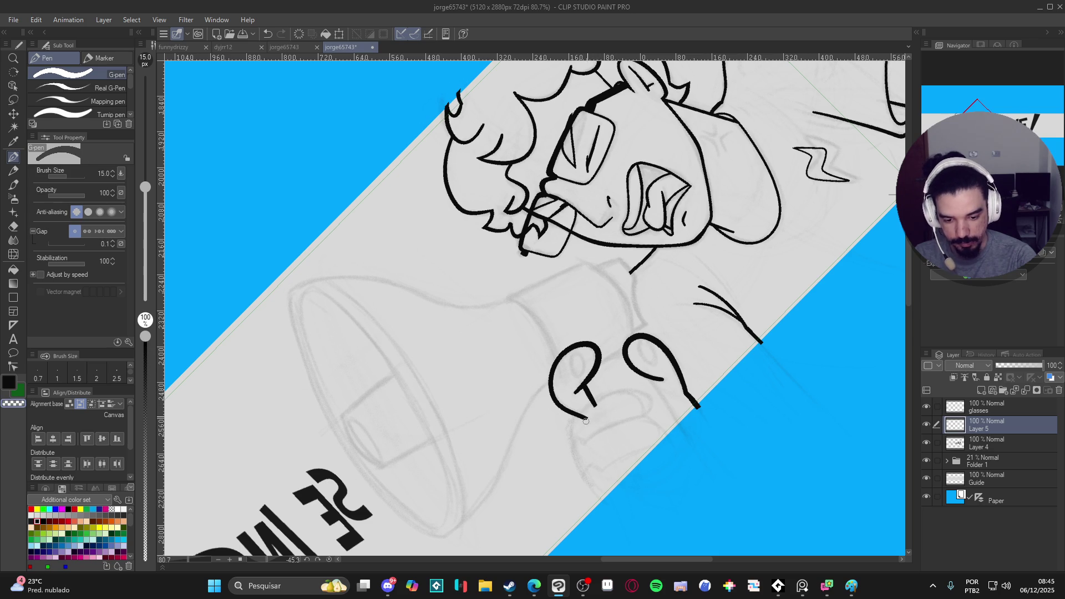
pyautogui.scroll(-1, 621, 411)
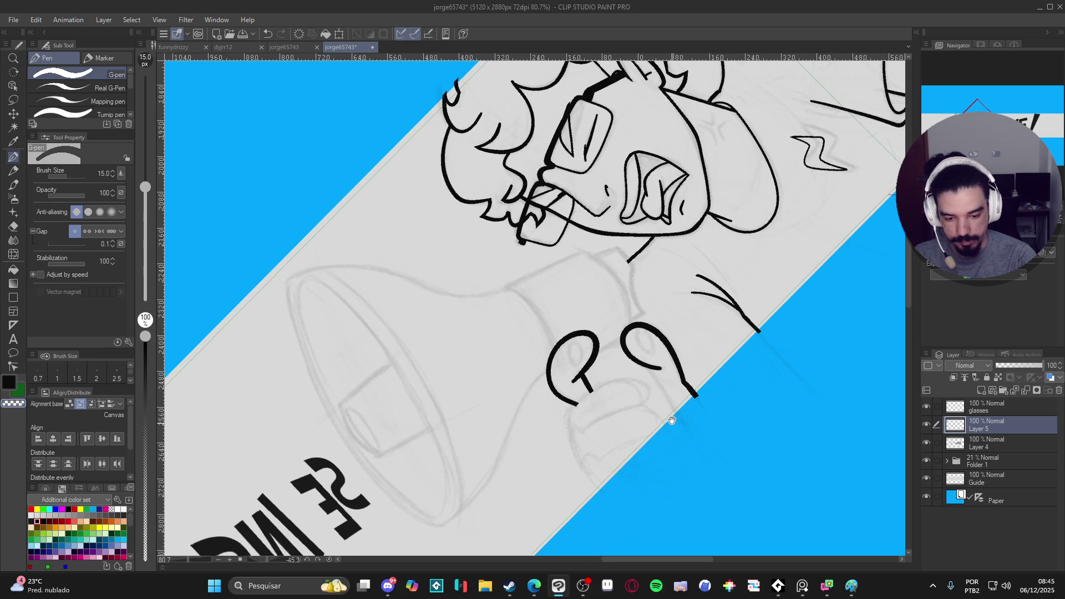
pyautogui.moveTo(609, 479)
pyautogui.mouseDown()
pyautogui.moveTo(570, 420)
pyautogui.moveTo(579, 382)
pyautogui.moveTo(621, 359)
pyautogui.moveTo(649, 366)
pyautogui.moveTo(645, 384)
pyautogui.moveTo(671, 416)
pyautogui.mouseUp()
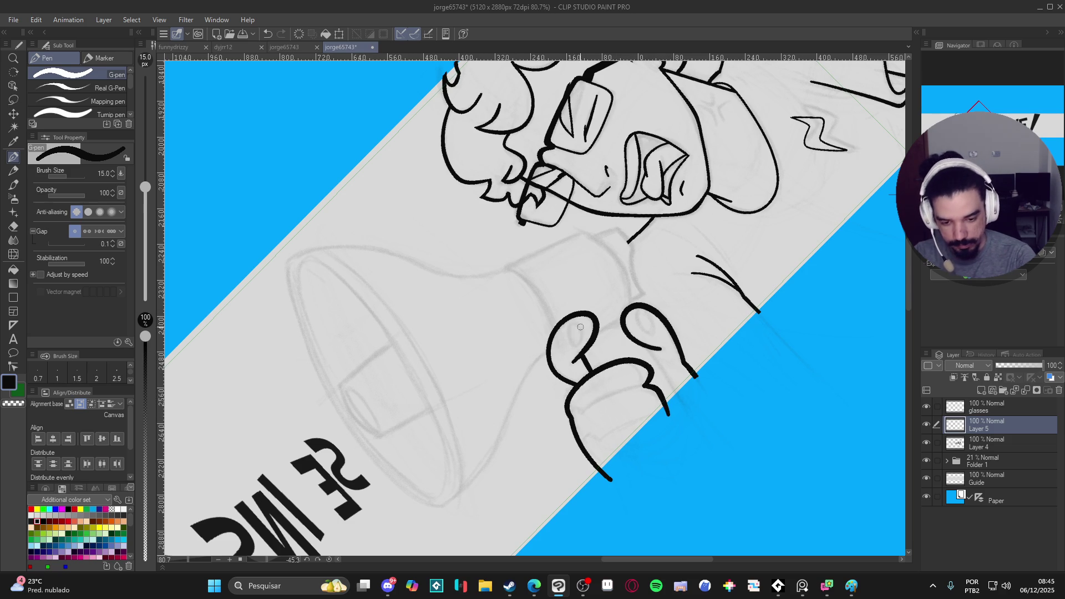
pyautogui.press('[')
pyautogui.press('[')
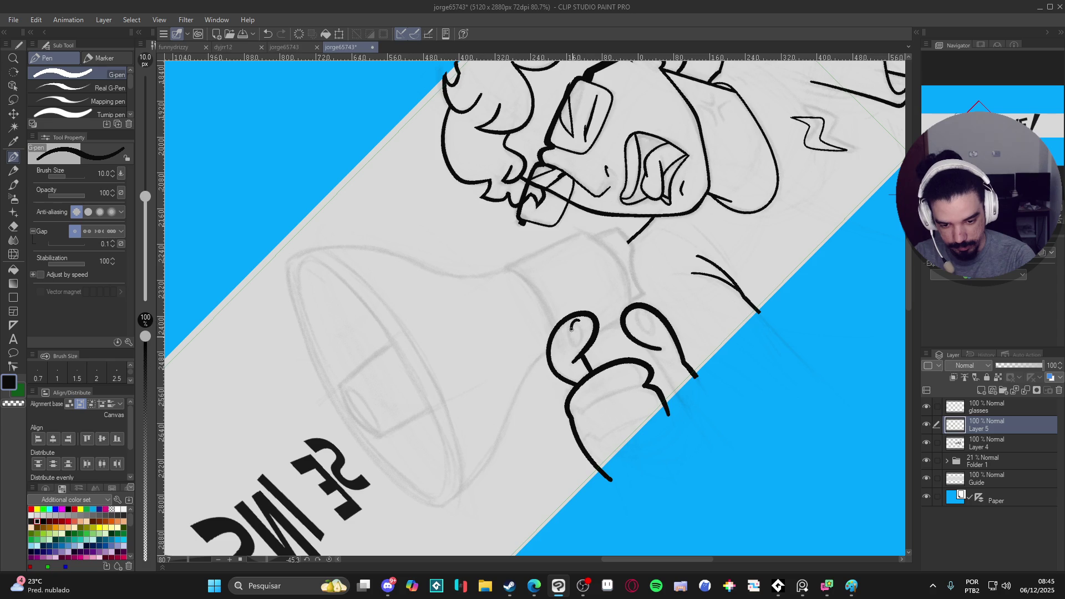
pyautogui.moveTo(586, 329); pyautogui.dragTo(585, 325)
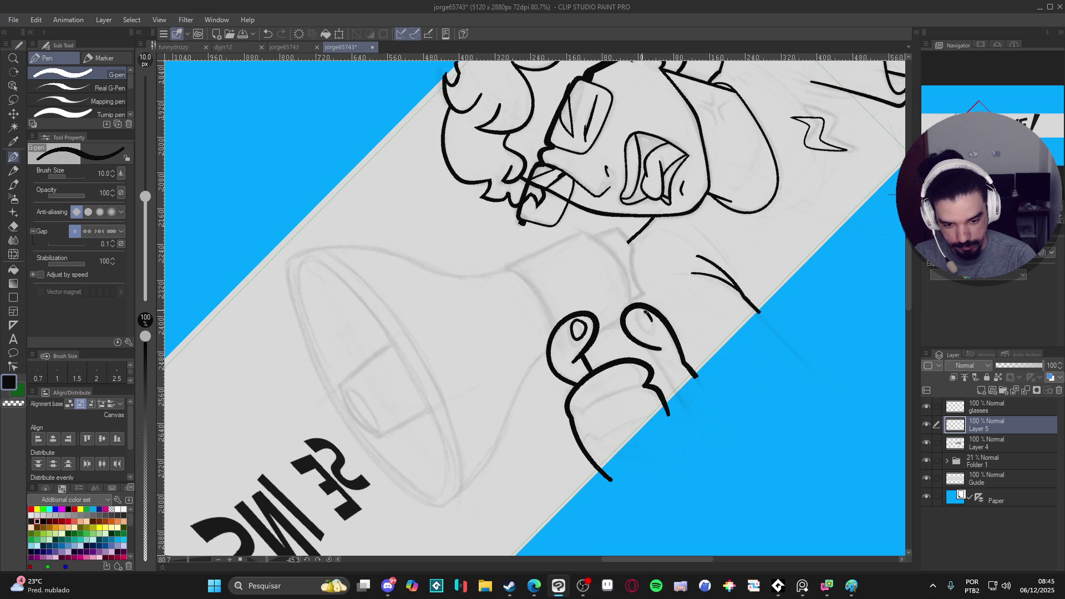
pyautogui.moveTo(638, 318)
pyautogui.mouseDown()
pyautogui.moveTo(652, 331)
pyautogui.moveTo(650, 314)
pyautogui.mouseUp()
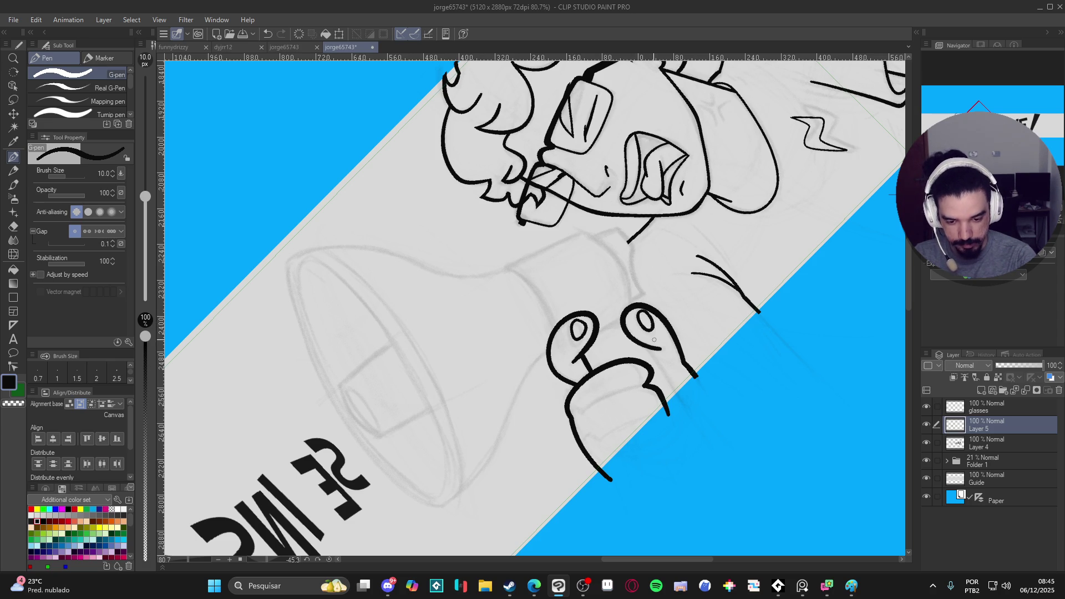
# Step: Ink the finger's inner and outer lines, then rotate the canvas back to 0°
pyautogui.moveTo(656, 386); pyautogui.dragTo(676, 267)
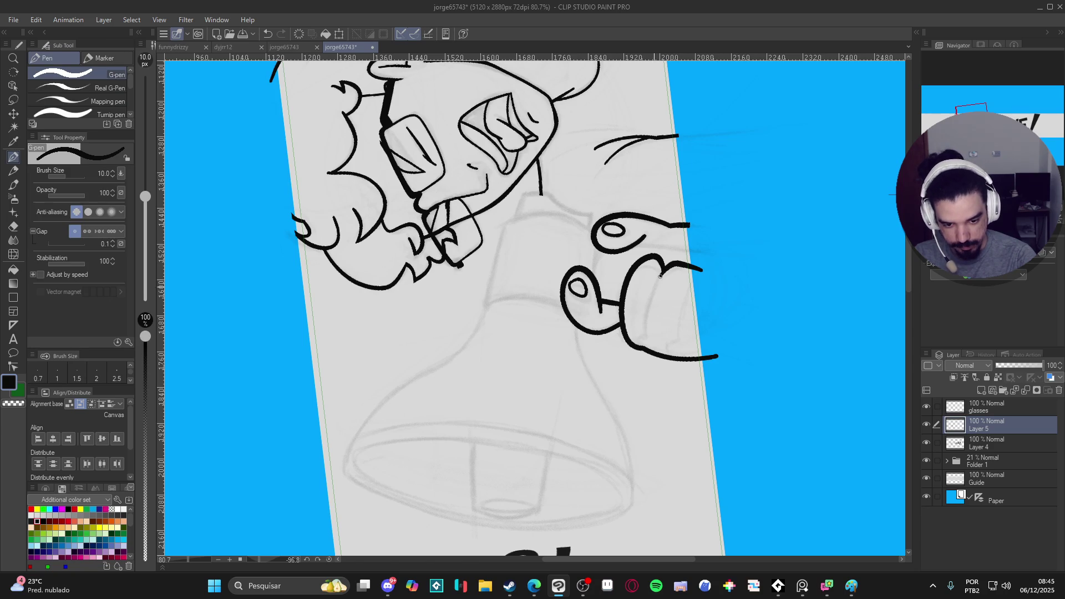
pyautogui.moveTo(669, 268); pyautogui.dragTo(644, 344)
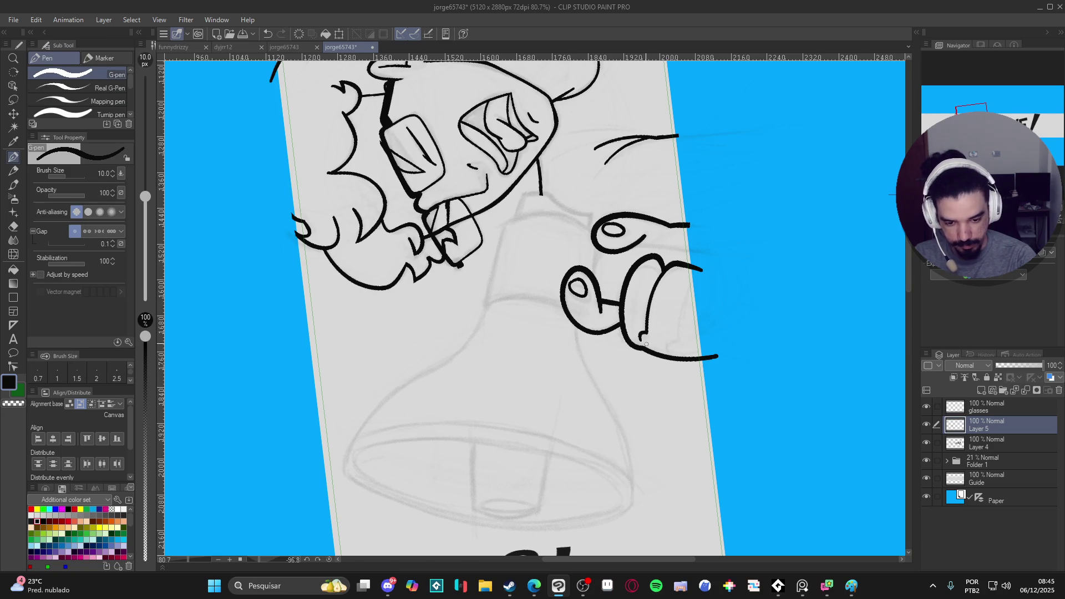
pyautogui.moveTo(701, 271); pyautogui.dragTo(674, 356)
pyautogui.moveTo(740, 344)
pyautogui.mouseDown()
pyautogui.moveTo(721, 444)
pyautogui.moveTo(639, 499)
pyautogui.moveTo(652, 492)
pyautogui.moveTo(645, 497)
pyautogui.moveTo(671, 438)
pyautogui.moveTo(689, 462)
pyautogui.mouseUp()
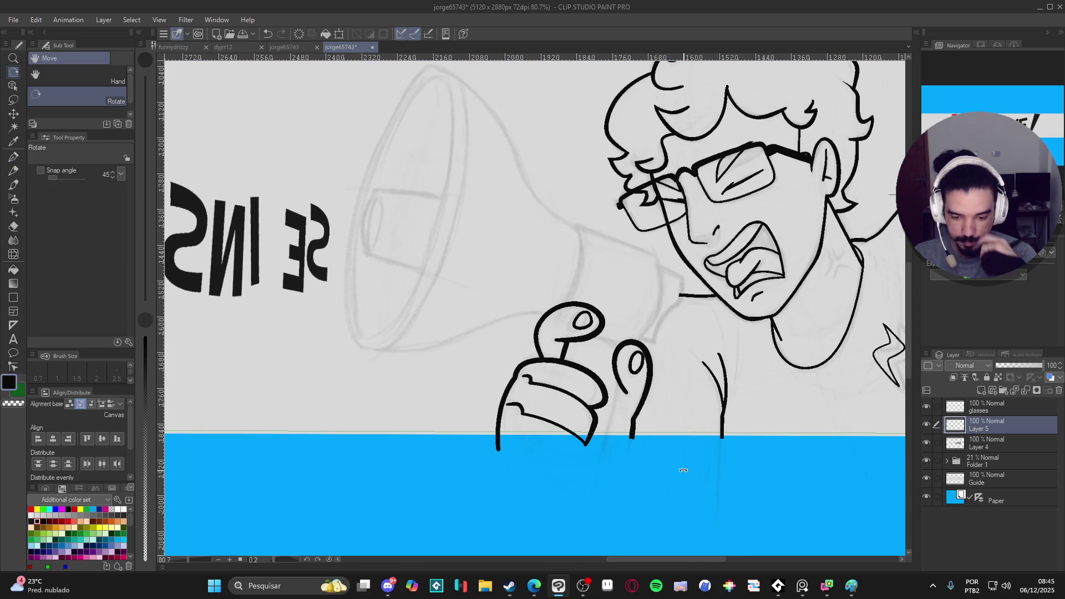
# Step: Save the drawing and add a new Layer 6 above Layer 5
pyautogui.hotkey('ctrl', 's')
pyautogui.press('p')
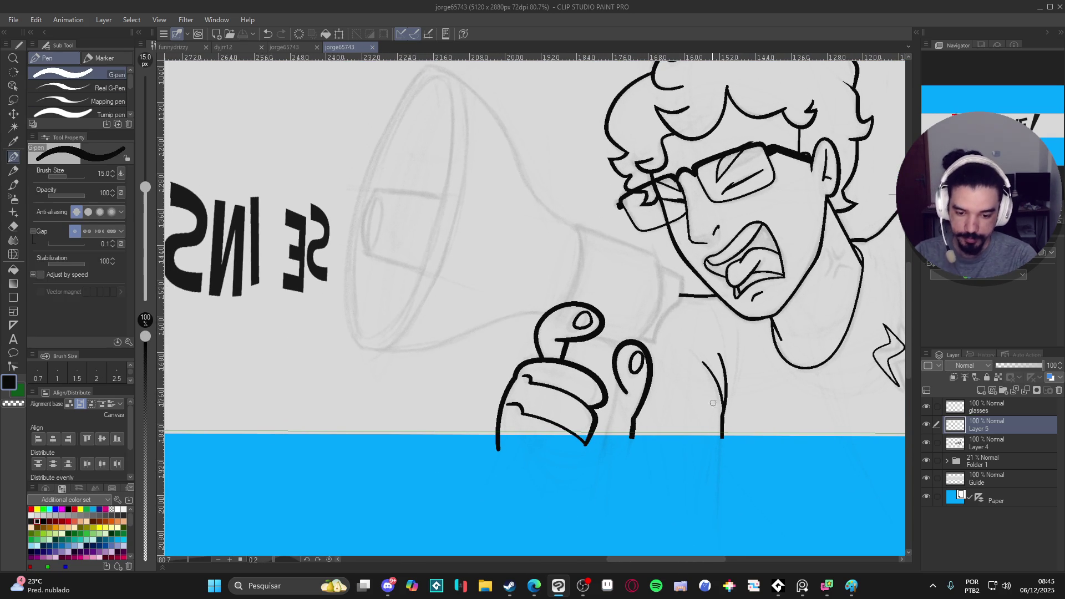
pyautogui.scroll(-2, 713, 399)
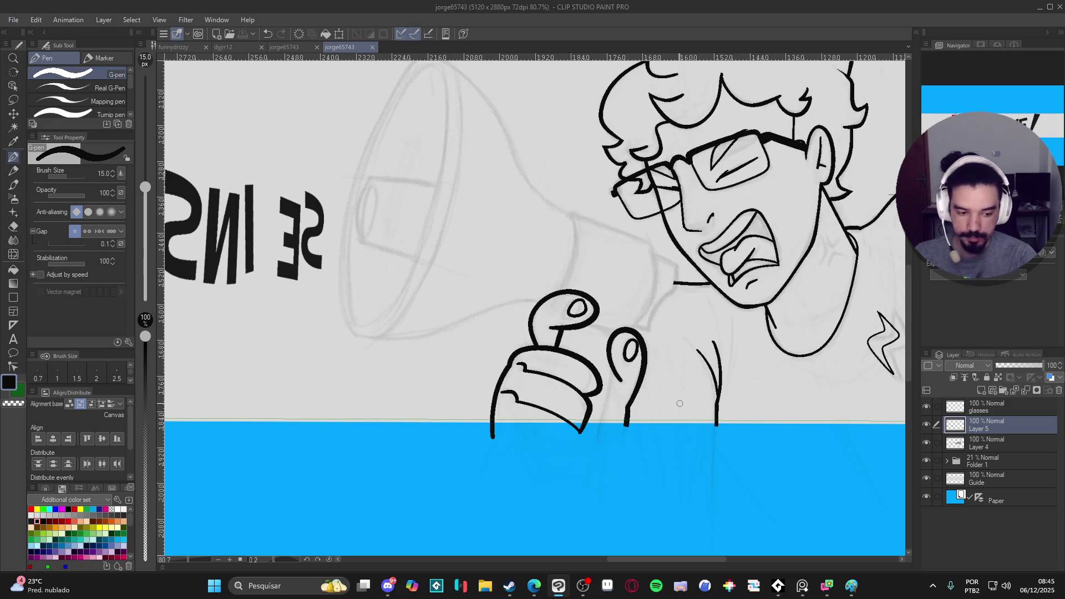
pyautogui.hotkey('ctrl', 'shift', 'n')
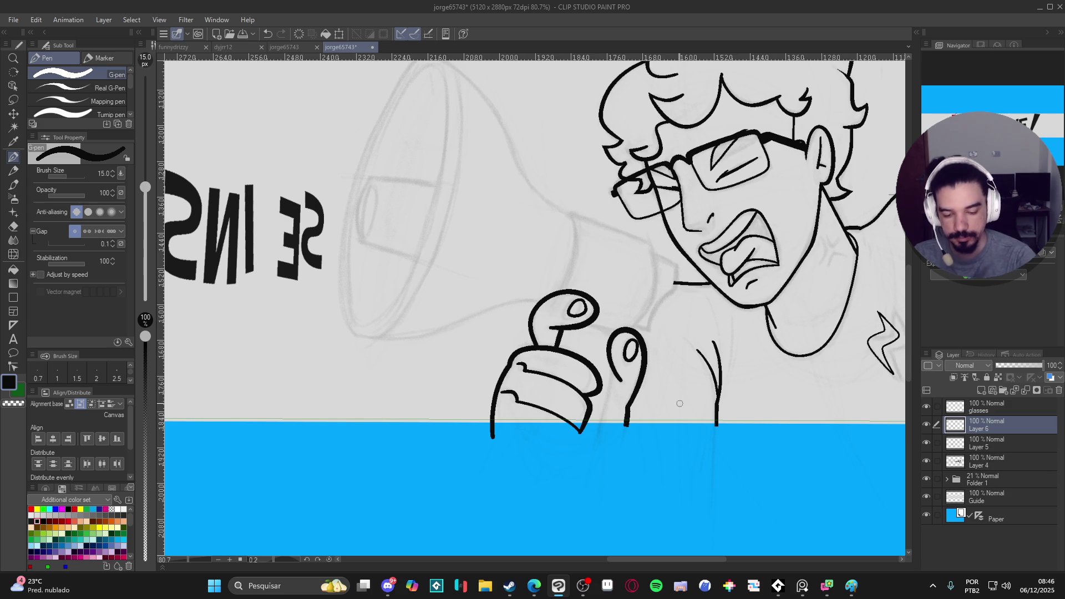
# Step: Attempt the long finger line down the hand several times, undo it, then save
pyautogui.moveTo(616, 354); pyautogui.dragTo(593, 458)
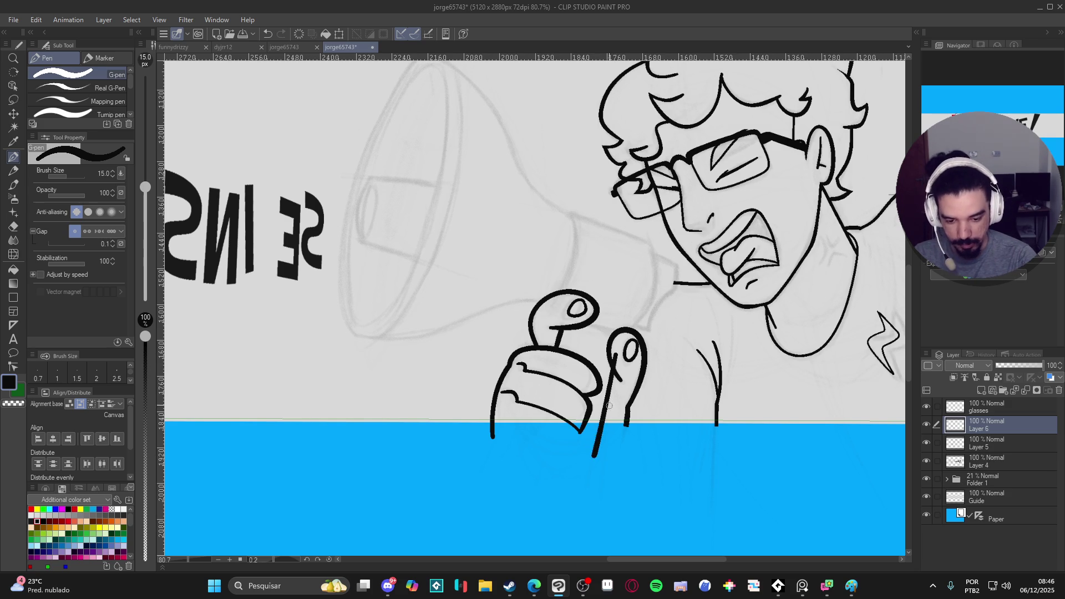
pyautogui.hotkey('ctrl', 'z')
pyautogui.moveTo(617, 353); pyautogui.dragTo(598, 447)
pyautogui.hotkey('ctrl', 'z')
pyautogui.moveTo(617, 356); pyautogui.dragTo(596, 443)
pyautogui.hotkey('ctrl', 'z')
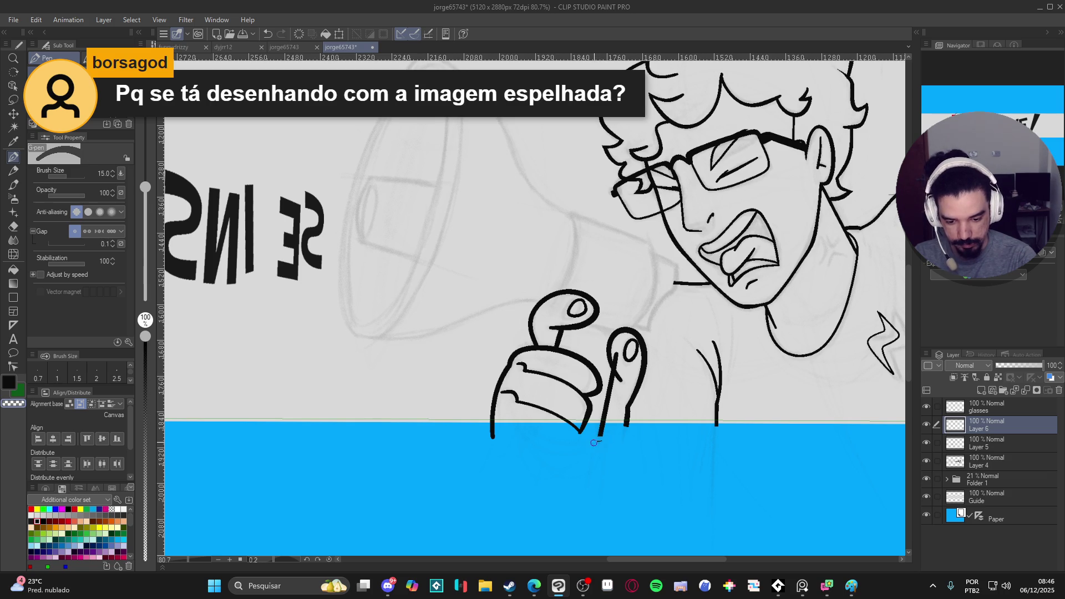
pyautogui.moveTo(611, 435); pyautogui.dragTo(601, 448)
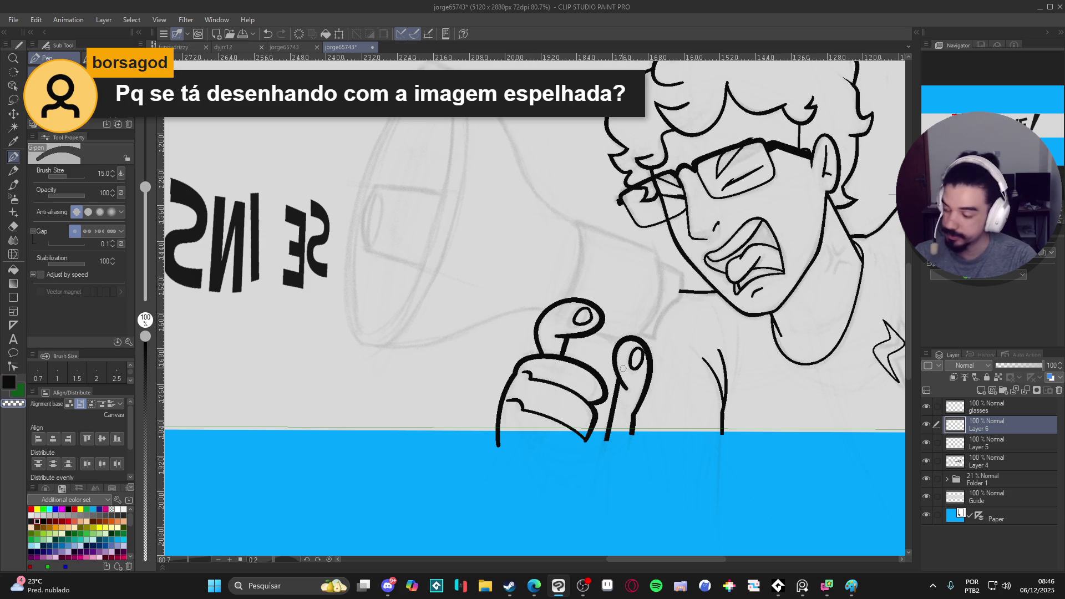
pyautogui.scroll(2, 623, 370)
pyautogui.hotkey('ctrl', 's')
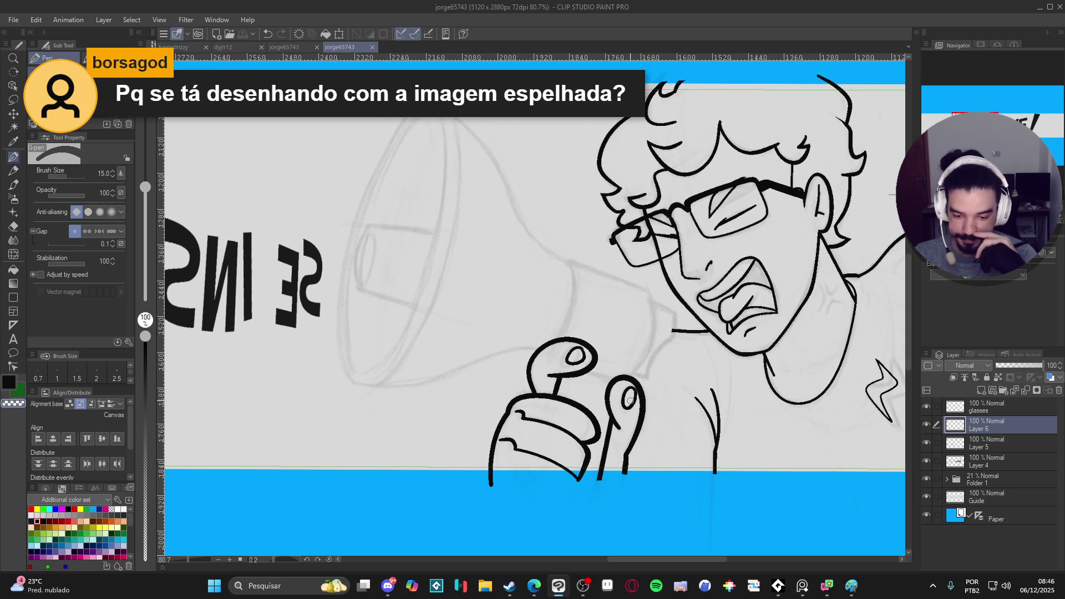
# Step: Ink the megaphone handle edge and its down-left line beside the hand
pyautogui.moveTo(630, 401)
pyautogui.mouseDown()
pyautogui.moveTo(617, 367)
pyautogui.moveTo(593, 393)
pyautogui.mouseUp()
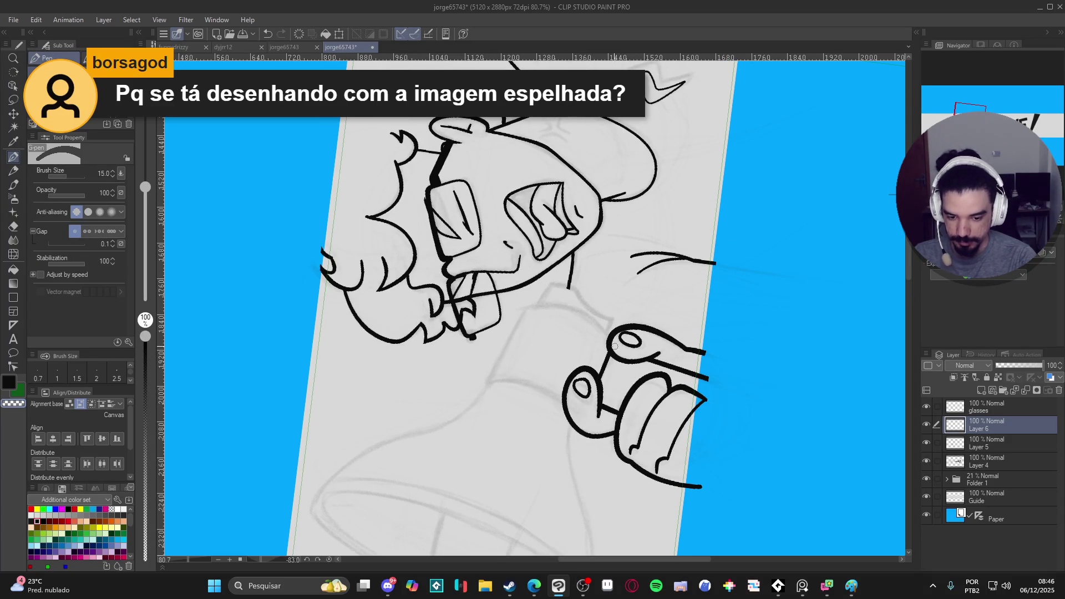
pyautogui.hotkey('ctrl', '@')
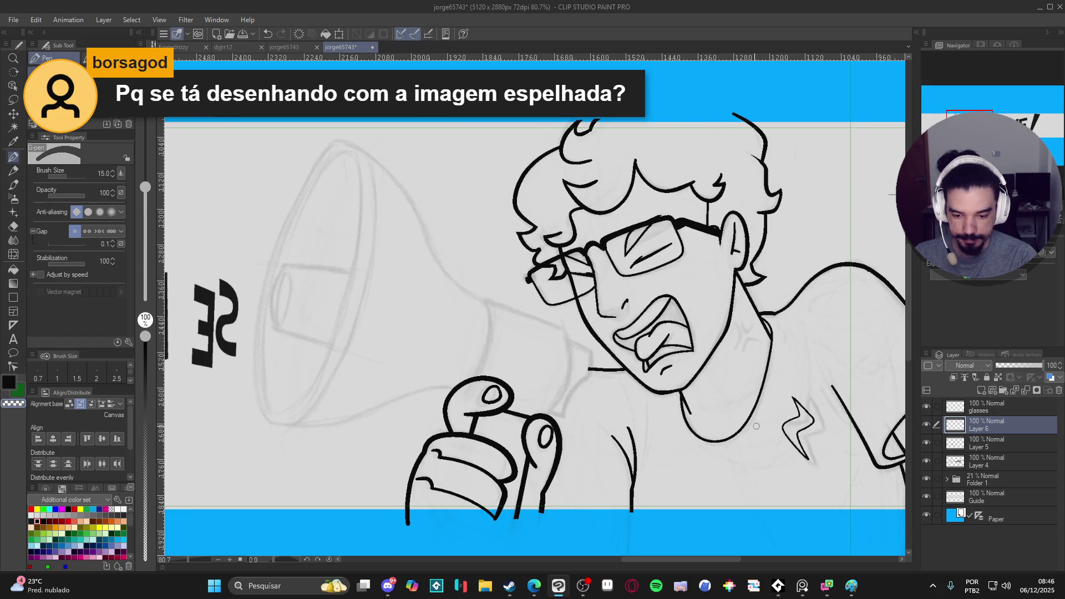
pyautogui.moveTo(781, 425); pyautogui.dragTo(808, 455)
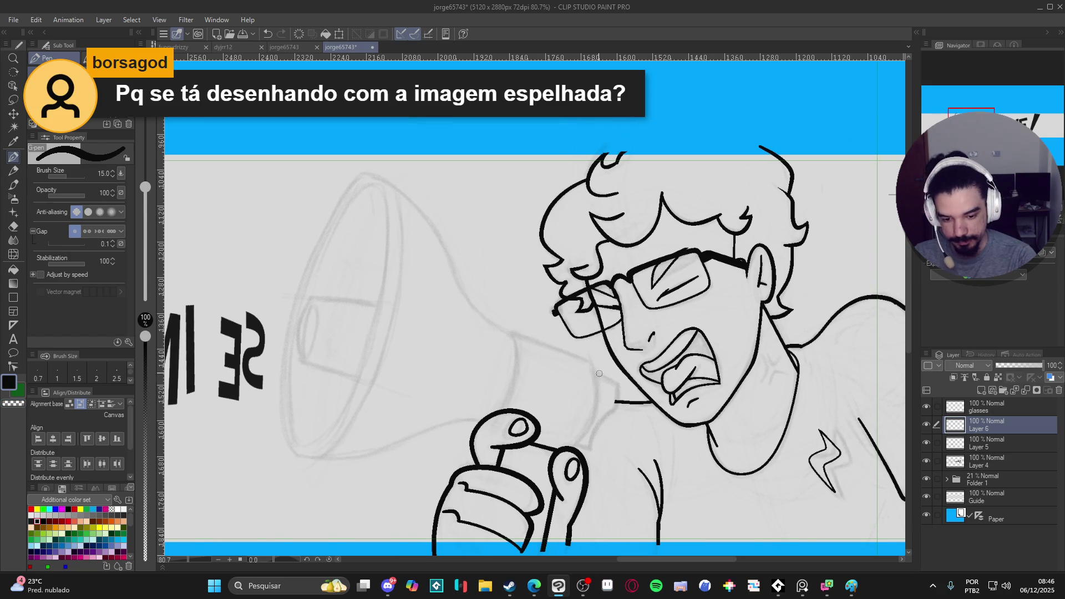
pyautogui.moveTo(590, 363)
pyautogui.mouseDown()
pyautogui.moveTo(597, 400)
pyautogui.moveTo(577, 456)
pyautogui.mouseUp()
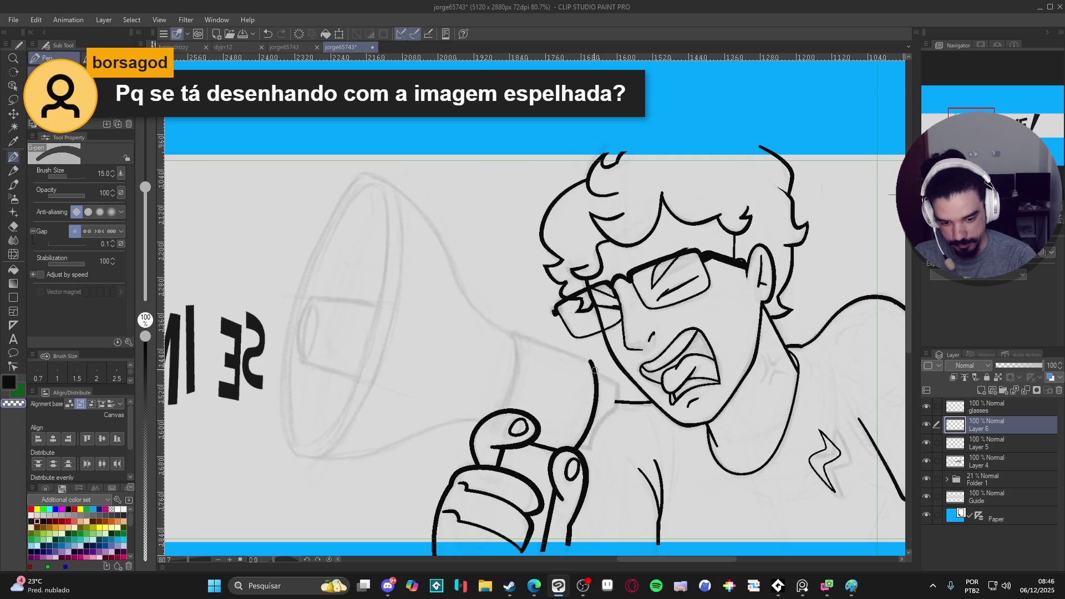
pyautogui.hotkey('ctrl', 'z')
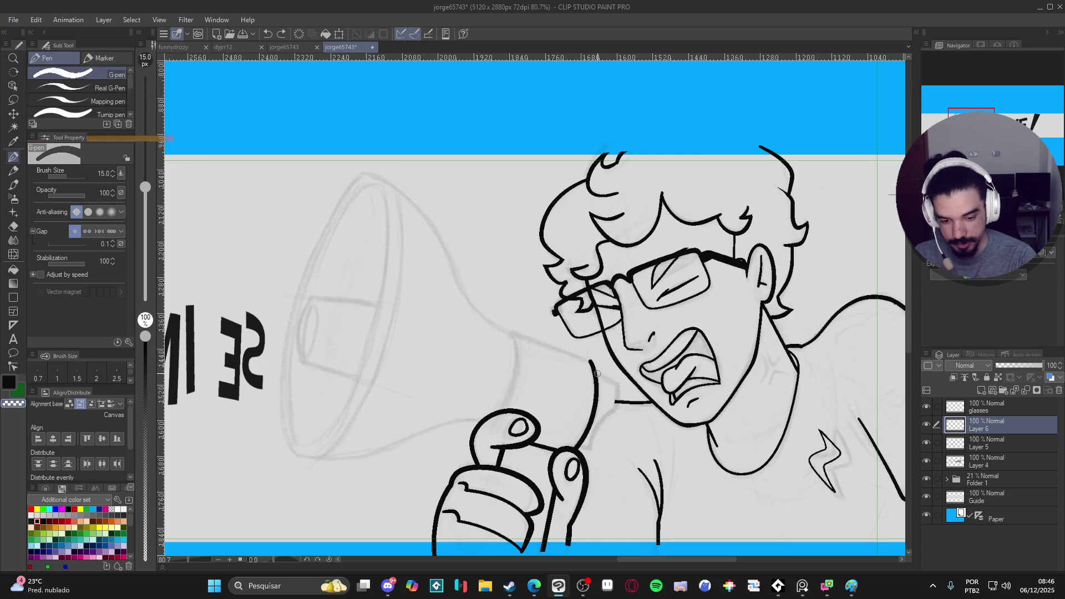
pyautogui.moveTo(597, 373)
pyautogui.mouseDown()
pyautogui.moveTo(618, 388)
pyautogui.moveTo(580, 448)
pyautogui.moveTo(634, 463)
pyautogui.moveTo(682, 344)
pyautogui.moveTo(616, 225)
pyautogui.mouseUp()
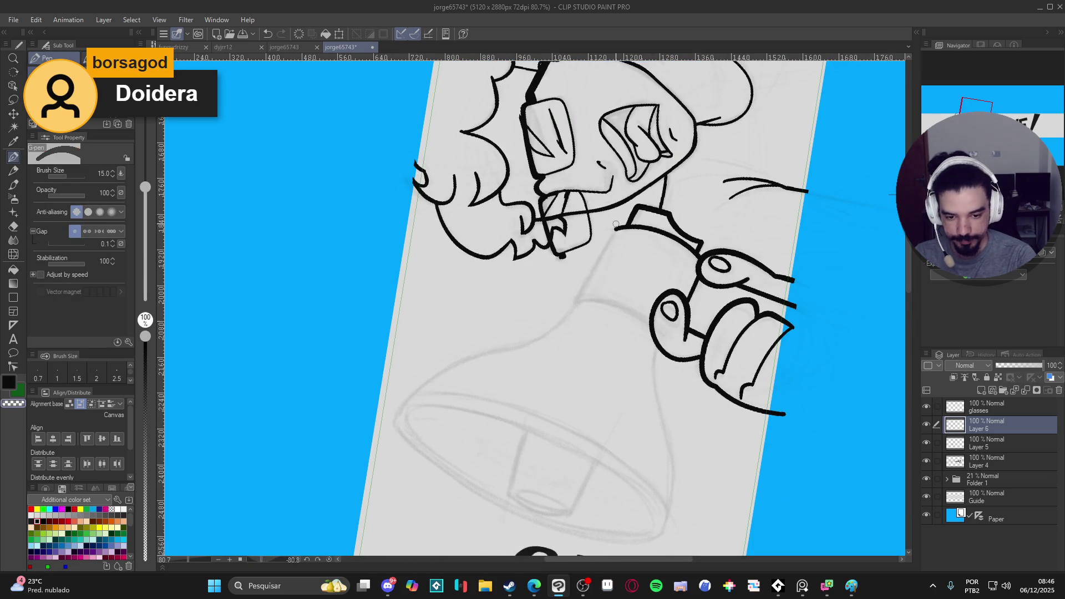
pyautogui.moveTo(619, 229); pyautogui.dragTo(577, 292)
pyautogui.hotkey('ctrl', 'z')
pyautogui.moveTo(620, 229); pyautogui.dragTo(575, 304)
# Step: At 10 px, ink a line down from the megaphone ring, then return to 15 px and save
pyautogui.moveTo(686, 269)
pyautogui.mouseDown()
pyautogui.moveTo(638, 333)
pyautogui.moveTo(573, 360)
pyautogui.mouseUp()
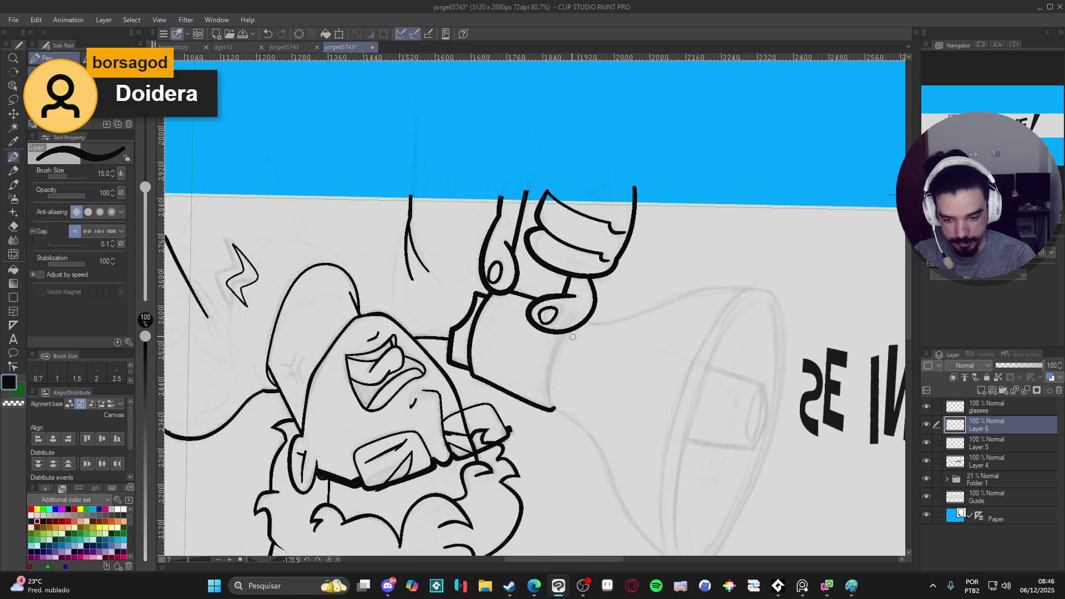
pyautogui.press('[')
pyautogui.press('[')
pyautogui.moveTo(575, 323)
pyautogui.mouseDown()
pyautogui.moveTo(557, 353)
pyautogui.moveTo(549, 411)
pyautogui.mouseUp()
pyautogui.hotkey('ctrl', 'z')
pyautogui.moveTo(562, 334)
pyautogui.mouseDown()
pyautogui.moveTo(552, 411)
pyautogui.moveTo(374, 497)
pyautogui.mouseUp()
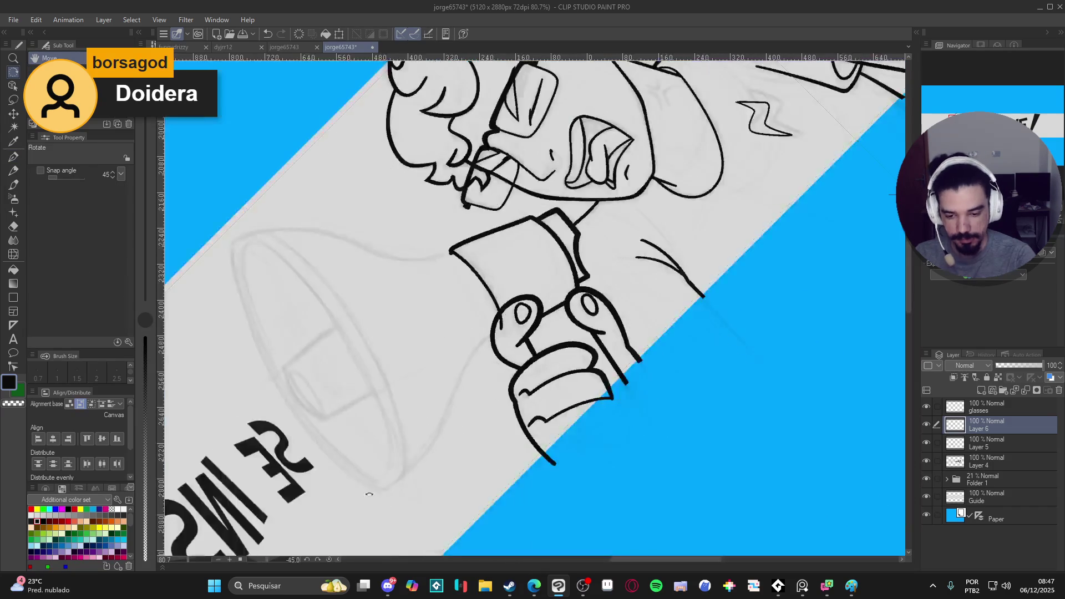
pyautogui.moveTo(498, 324); pyautogui.dragTo(565, 398)
pyautogui.press('e')
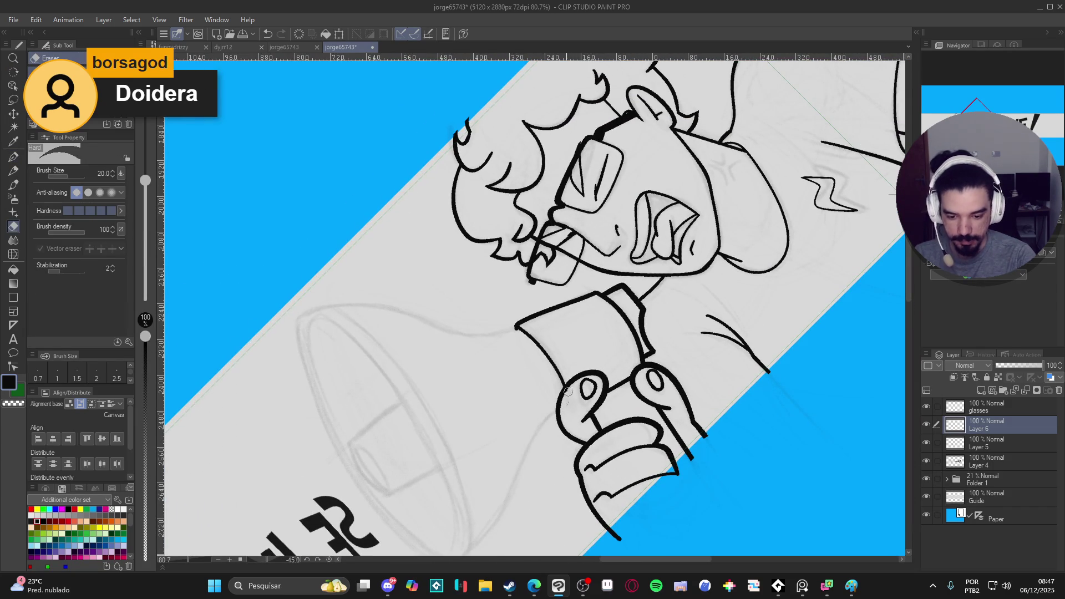
pyautogui.press('p')
pyautogui.press(']')
pyautogui.hotkey('ctrl', 's')
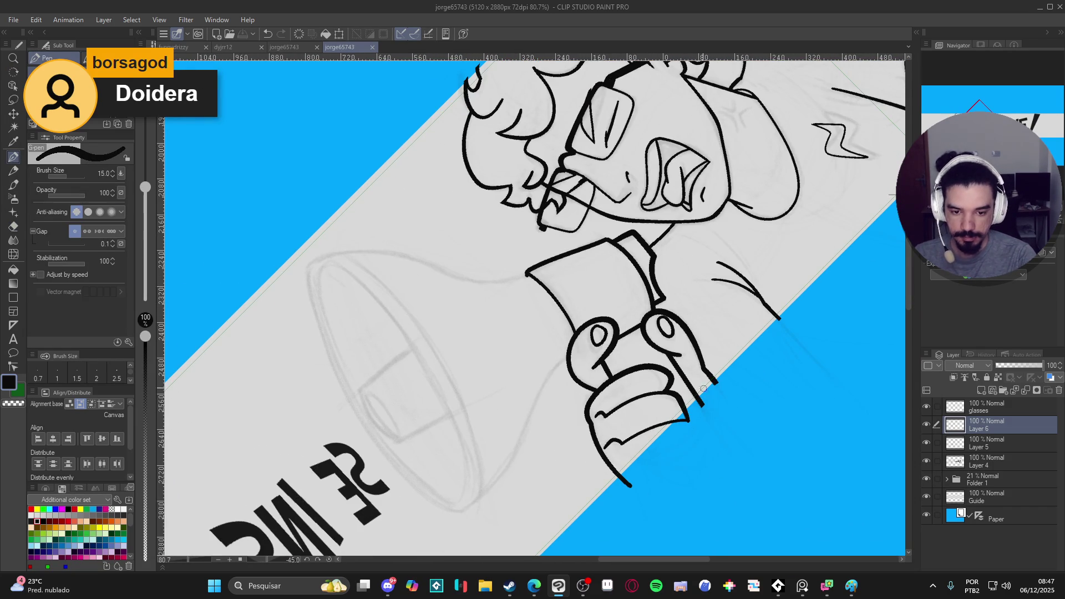
# Step: Ink the long megaphone body line from the hand on a canvas tilted about -57°
pyautogui.press('r')
pyautogui.moveTo(637, 349)
pyautogui.mouseDown()
pyautogui.moveTo(663, 481)
pyautogui.moveTo(629, 403)
pyautogui.mouseUp()
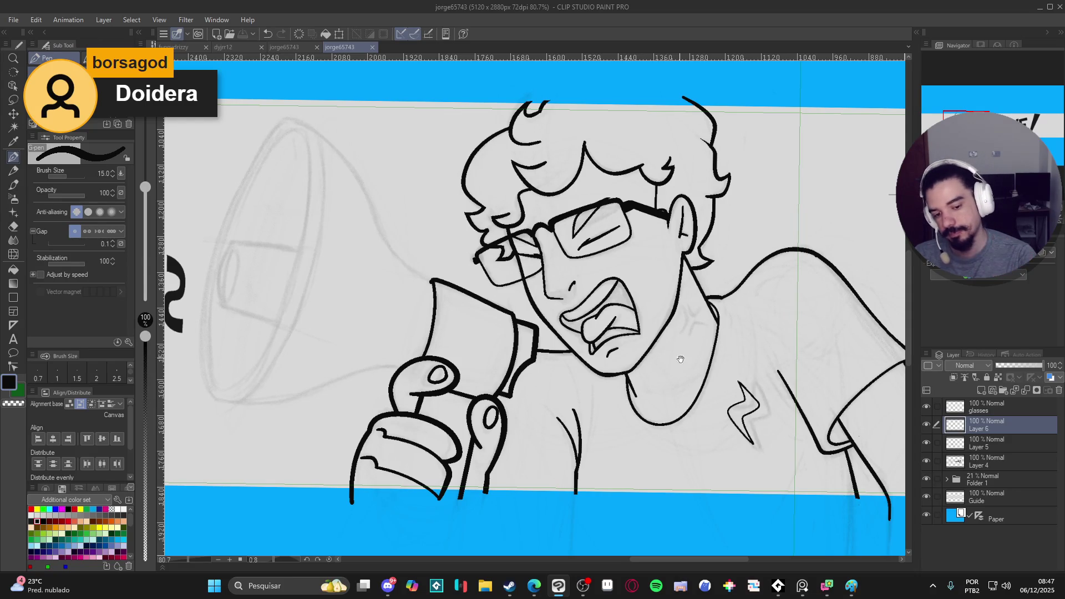
pyautogui.moveTo(628, 403); pyautogui.dragTo(750, 397)
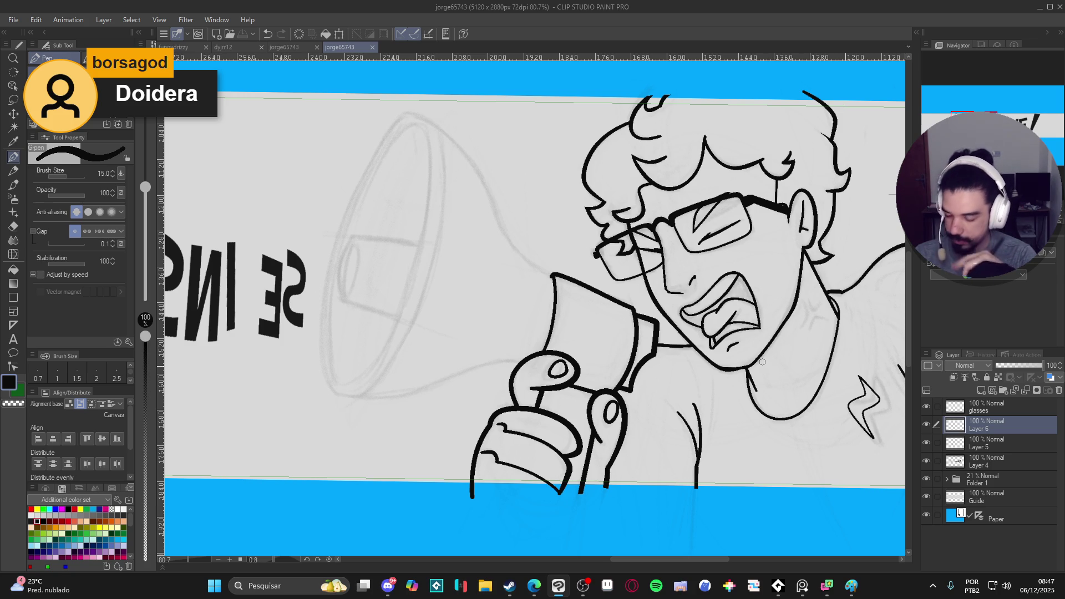
pyautogui.moveTo(763, 361); pyautogui.dragTo(654, 296)
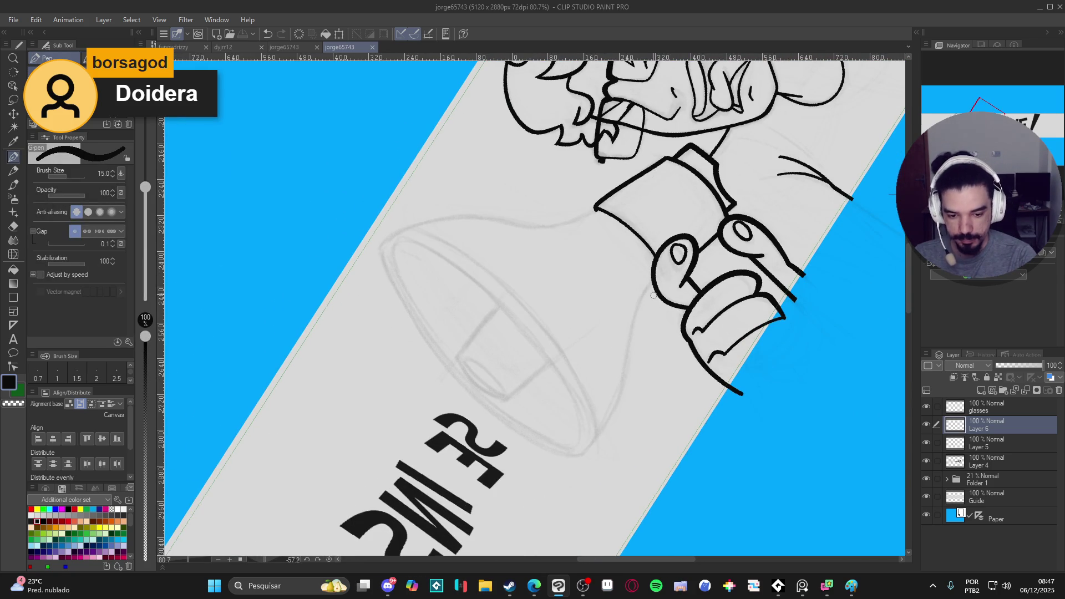
pyautogui.hotkey('ctrl', 'z')
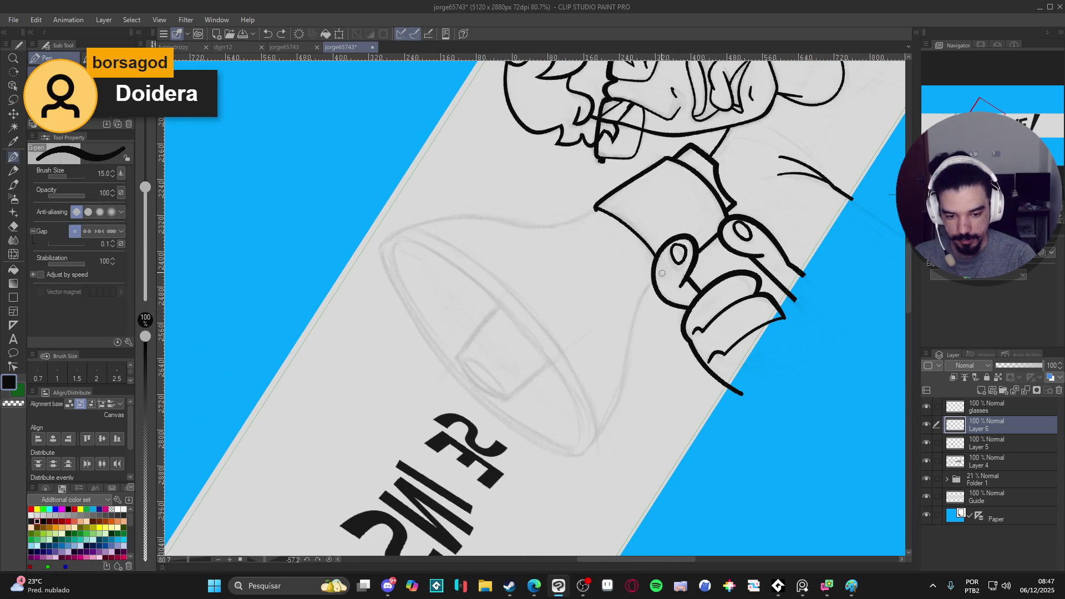
pyautogui.moveTo(667, 267)
pyautogui.mouseDown()
pyautogui.moveTo(643, 296)
pyautogui.moveTo(613, 415)
pyautogui.moveTo(580, 452)
pyautogui.mouseUp()
pyautogui.press('e')
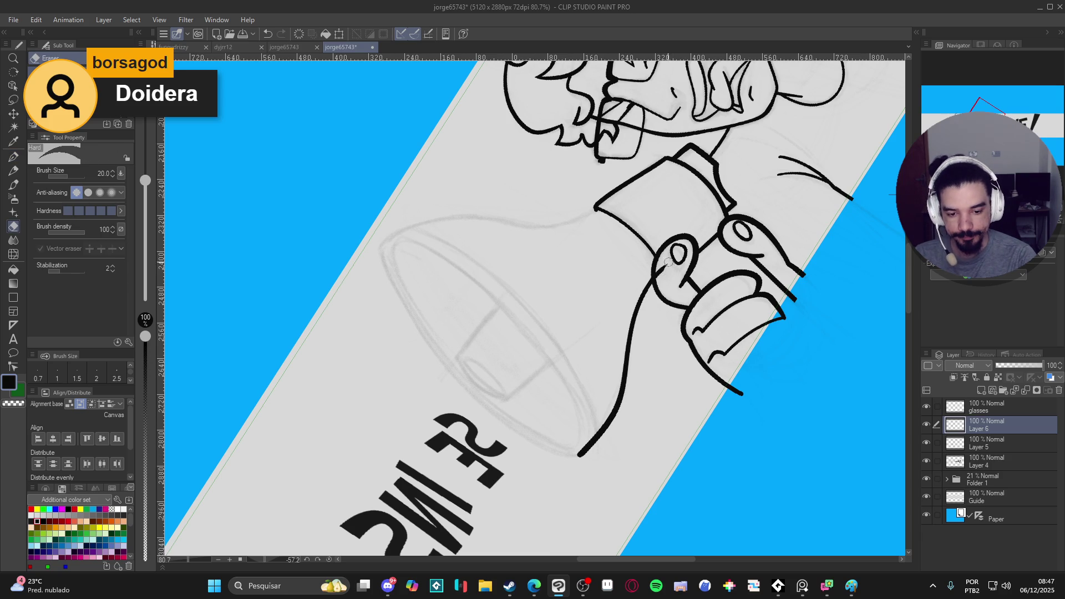
pyautogui.press('p')
pyautogui.moveTo(659, 282)
pyautogui.mouseDown()
pyautogui.moveTo(600, 335)
pyautogui.moveTo(711, 373)
pyautogui.mouseUp()
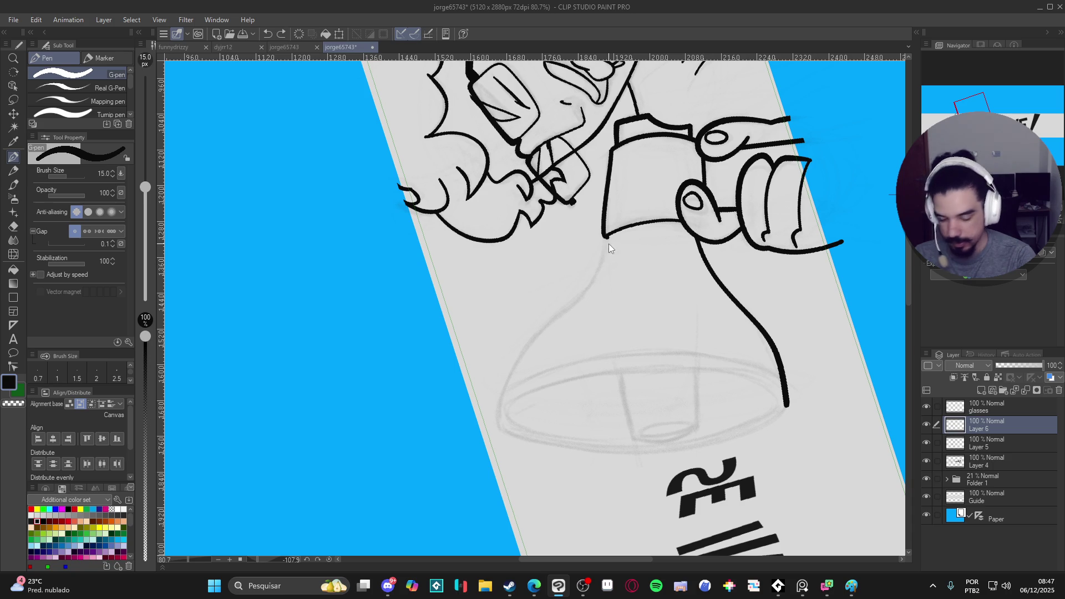
# Step: Ink the megaphone's side curving down from the handle and start its top outline
pyautogui.moveTo(607, 236)
pyautogui.mouseDown()
pyautogui.moveTo(595, 278)
pyautogui.moveTo(507, 373)
pyautogui.moveTo(500, 426)
pyautogui.mouseUp()
pyautogui.press('h')
pyautogui.hotkey('ctrl', '@')
pyautogui.moveTo(609, 312); pyautogui.dragTo(765, 308)
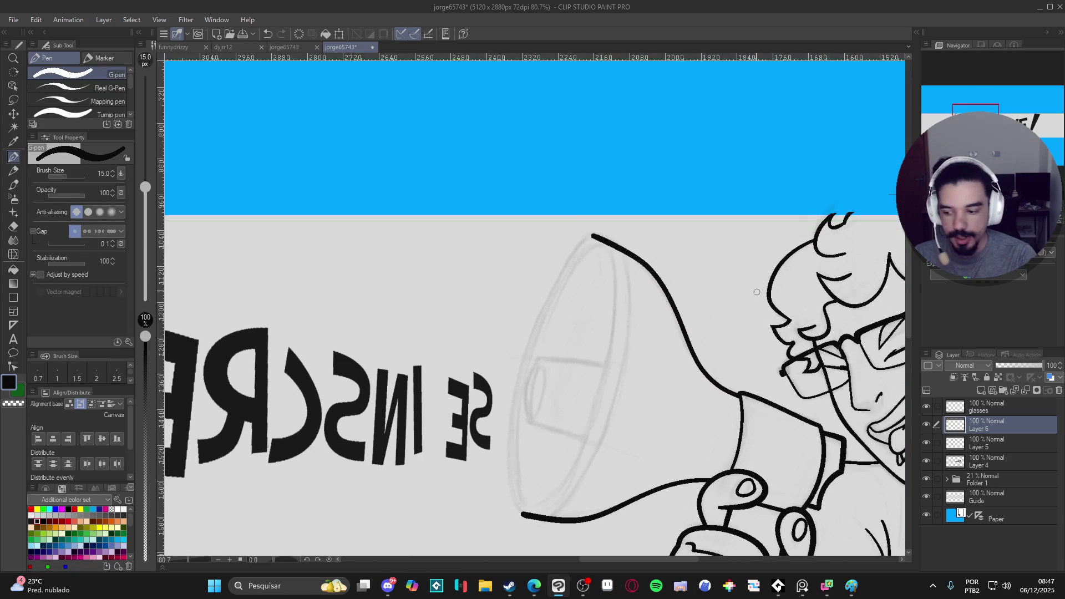
pyautogui.moveTo(587, 237)
pyautogui.mouseDown()
pyautogui.moveTo(564, 255)
pyautogui.moveTo(517, 352)
pyautogui.moveTo(506, 469)
pyautogui.moveTo(519, 513)
pyautogui.moveTo(536, 518)
pyautogui.mouseUp()
pyautogui.hotkey('ctrl', 'z')
# Step: Check the megaphone ink against the sketch, then add a new layer above it
pyautogui.moveTo(735, 351); pyautogui.dragTo(533, 465)
pyautogui.moveTo(589, 305); pyautogui.dragTo(673, 373)
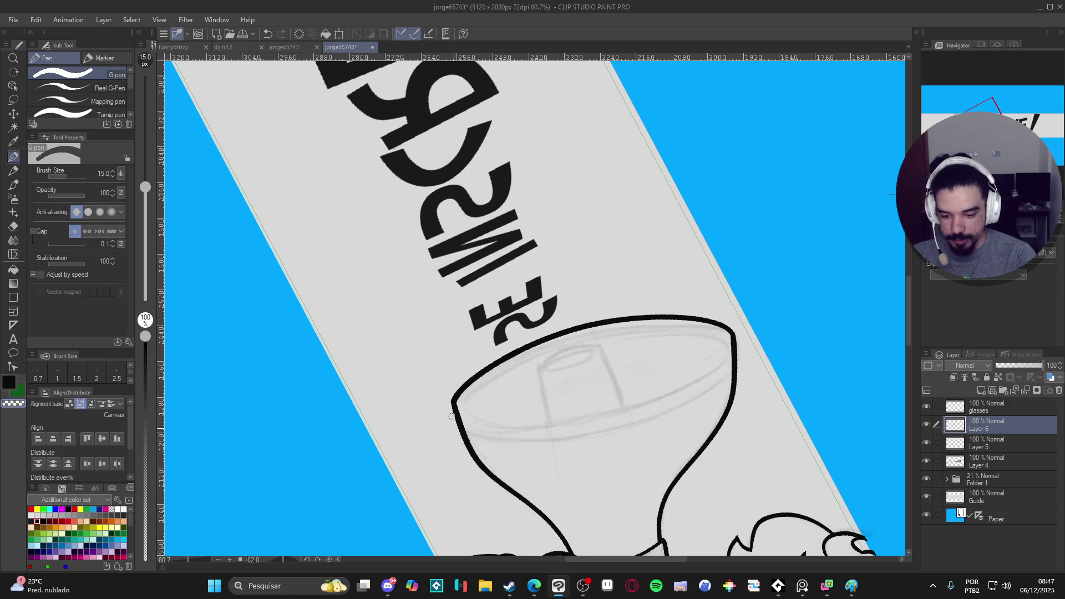
pyautogui.moveTo(447, 392)
pyautogui.mouseDown()
pyautogui.moveTo(719, 151)
pyautogui.moveTo(678, 321)
pyautogui.mouseUp()
pyautogui.click(927, 424)
pyautogui.click(927, 424)
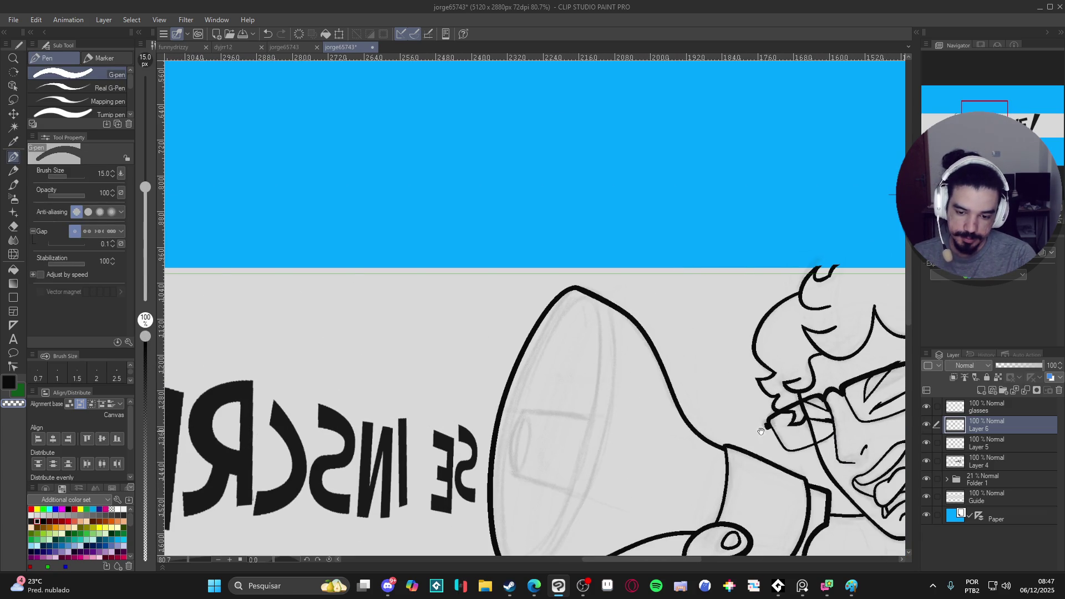
pyautogui.moveTo(756, 434); pyautogui.dragTo(734, 317)
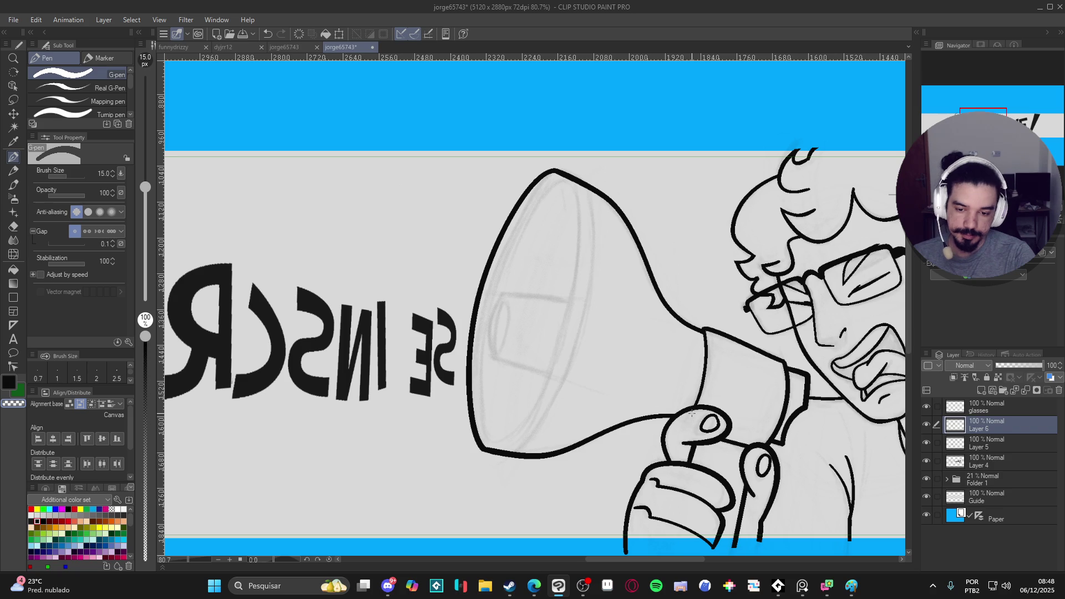
pyautogui.hotkey('ctrl', 'shift', 'n')
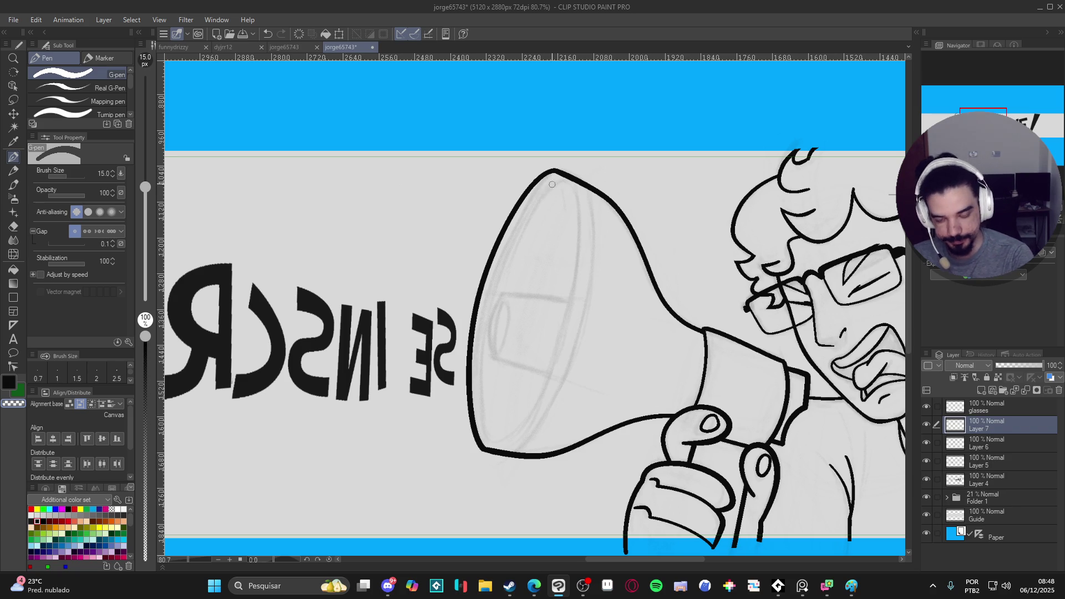
# Step: Lower the pen to 10 px and try the inner rim curve, undoing the attempts
pyautogui.press('[')
pyautogui.press('[')
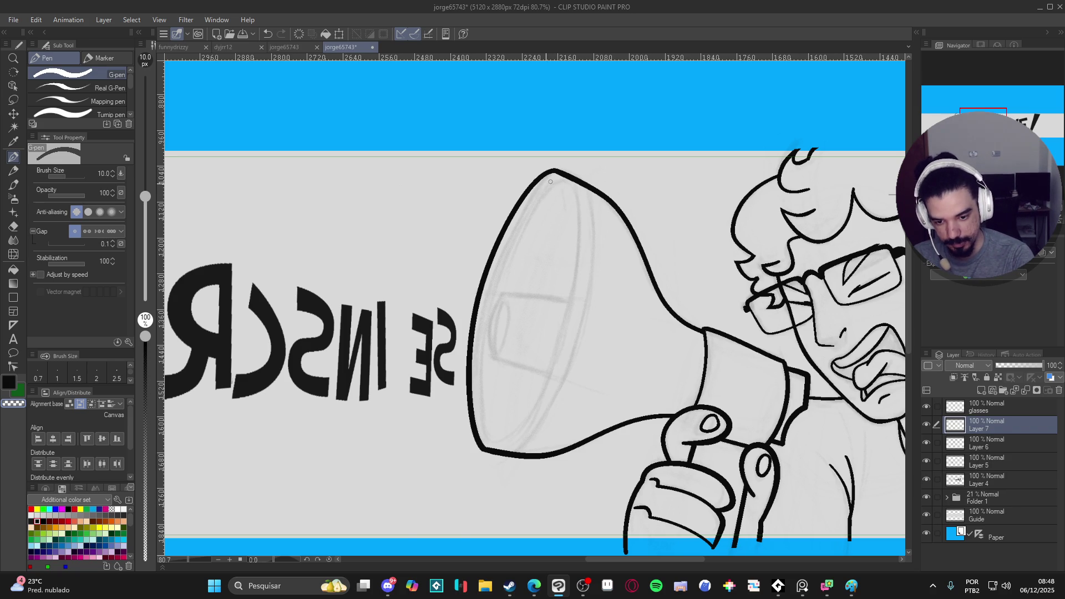
pyautogui.moveTo(555, 179)
pyautogui.mouseDown()
pyautogui.moveTo(502, 248)
pyautogui.moveTo(478, 344)
pyautogui.moveTo(484, 430)
pyautogui.moveTo(532, 415)
pyautogui.moveTo(582, 276)
pyautogui.mouseUp()
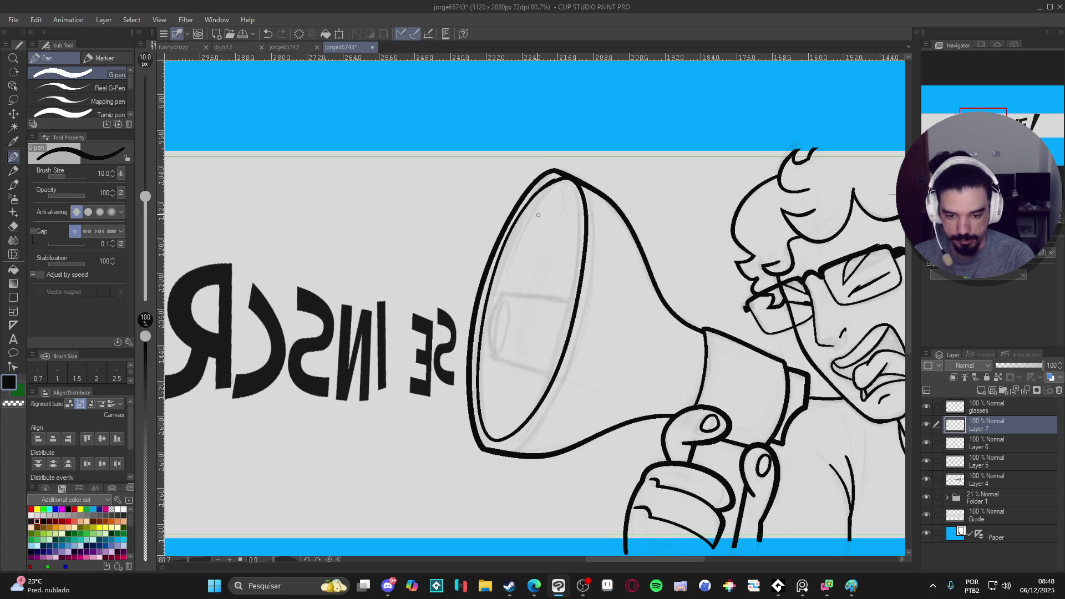
pyautogui.hotkey('ctrl', 'z')
pyautogui.moveTo(548, 187)
pyautogui.mouseDown()
pyautogui.moveTo(489, 291)
pyautogui.moveTo(473, 398)
pyautogui.moveTo(506, 437)
pyautogui.moveTo(560, 335)
pyautogui.moveTo(580, 216)
pyautogui.moveTo(548, 188)
pyautogui.mouseUp()
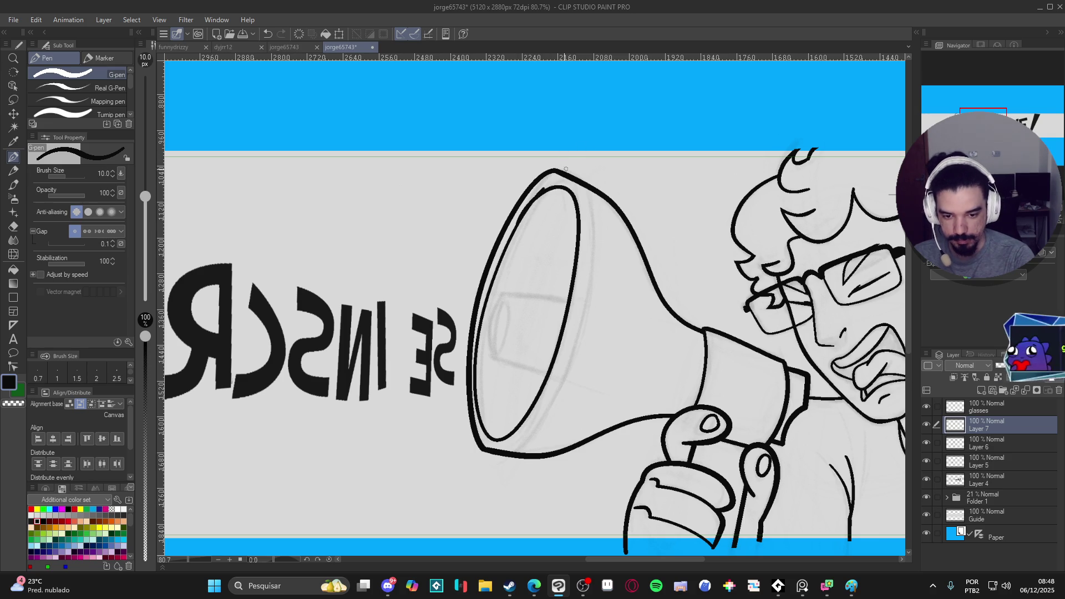
pyautogui.hotkey('ctrl', 'z')
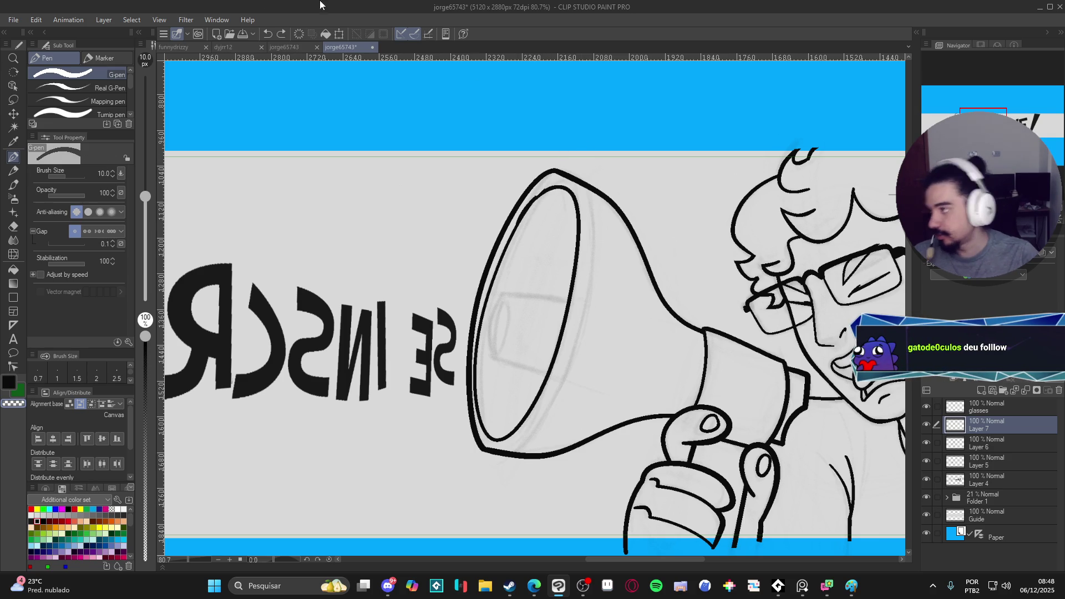
# Step: Ink the inner rim line along the megaphone's mouth on Layer 7
pyautogui.hotkey('alt', 'Tab')
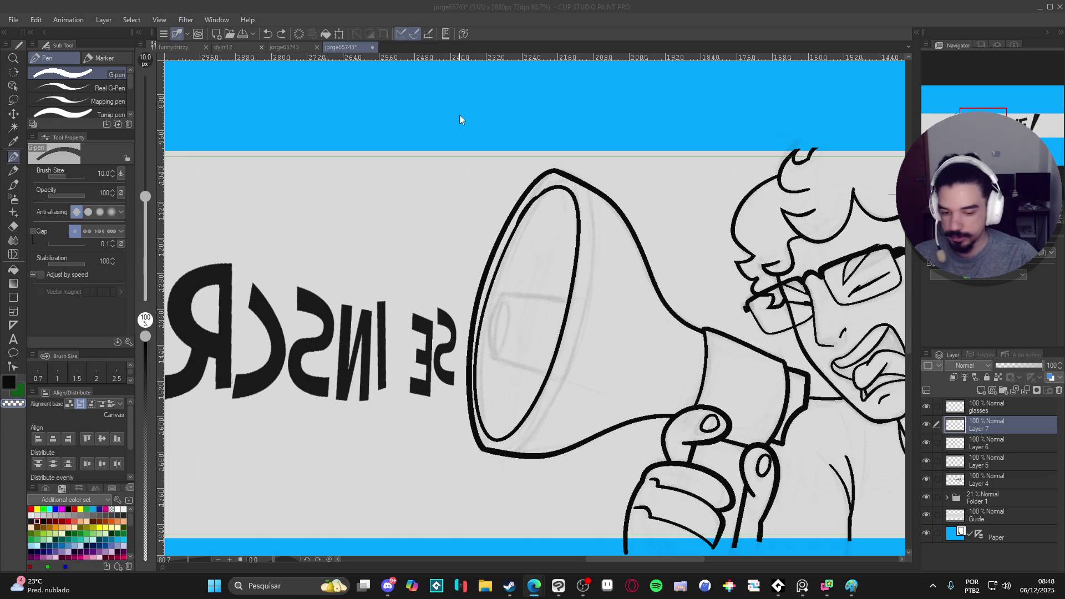
pyautogui.click(675, 23)
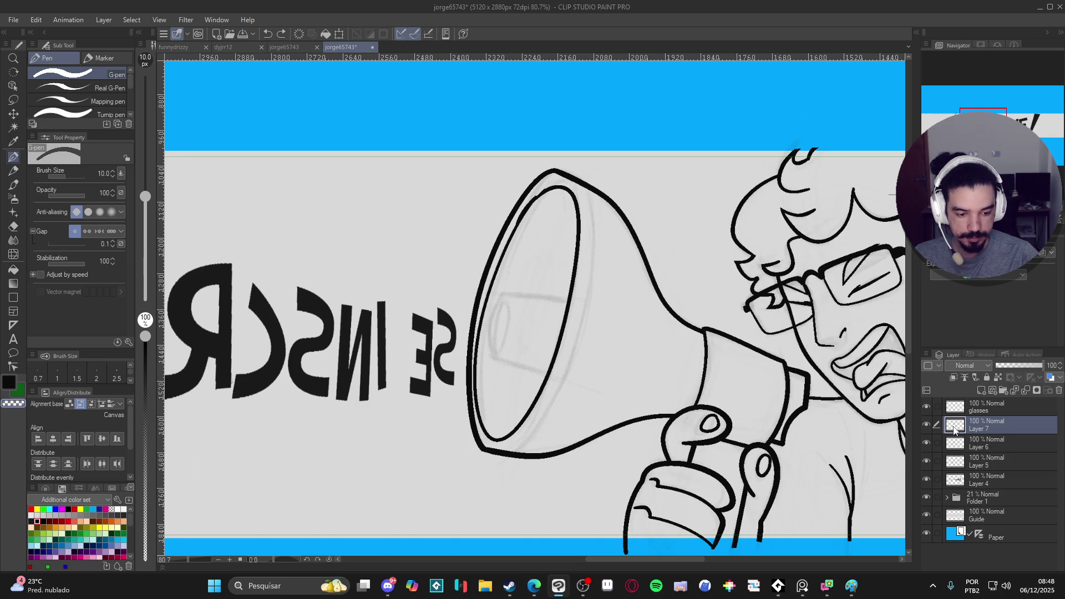
pyautogui.scroll(2, 561, 197)
pyautogui.scroll(2, 561, 197)
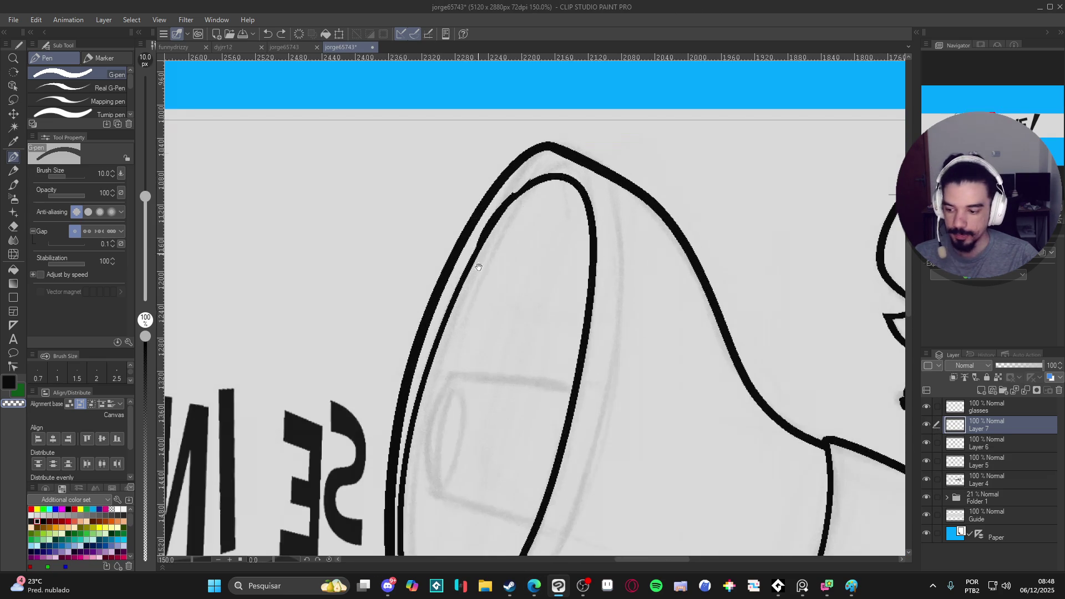
pyautogui.moveTo(550, 283)
pyautogui.mouseDown()
pyautogui.moveTo(564, 268)
pyautogui.moveTo(491, 368)
pyautogui.moveTo(515, 328)
pyautogui.mouseUp()
pyautogui.hotkey('ctrl', 'z')
pyautogui.moveTo(493, 370)
pyautogui.mouseDown()
pyautogui.moveTo(557, 284)
pyautogui.moveTo(531, 303)
pyautogui.moveTo(481, 387)
pyautogui.mouseUp()
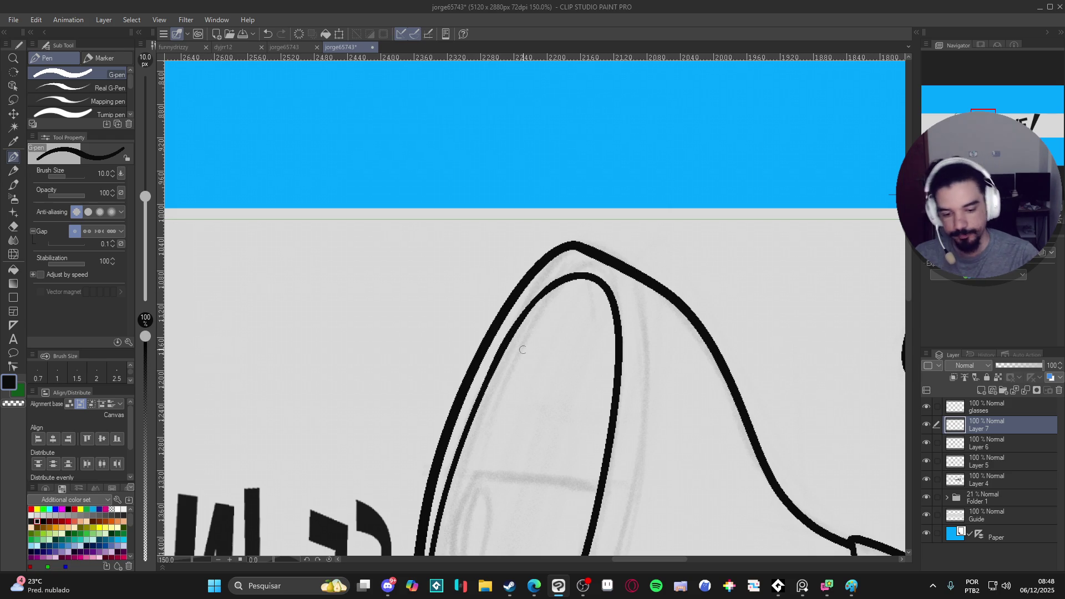
# Step: Save the drawing, shrink the pen to 7 px, and test an Auto select inside the rim
pyautogui.hotkey('ctrl', '-')
pyautogui.hotkey('ctrl', '-')
pyautogui.hotkey('ctrl', '-')
pyautogui.scroll(-3, 580, 389)
pyautogui.hotkey('ctrl', 's')
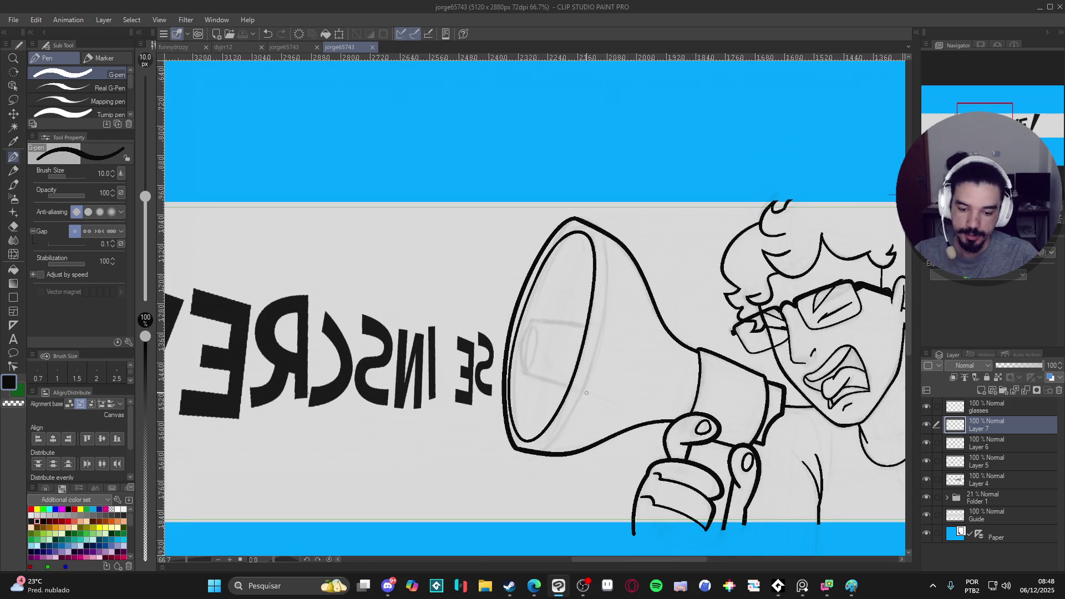
pyautogui.press('[')
pyautogui.press('[')
pyautogui.moveTo(585, 402); pyautogui.dragTo(610, 417)
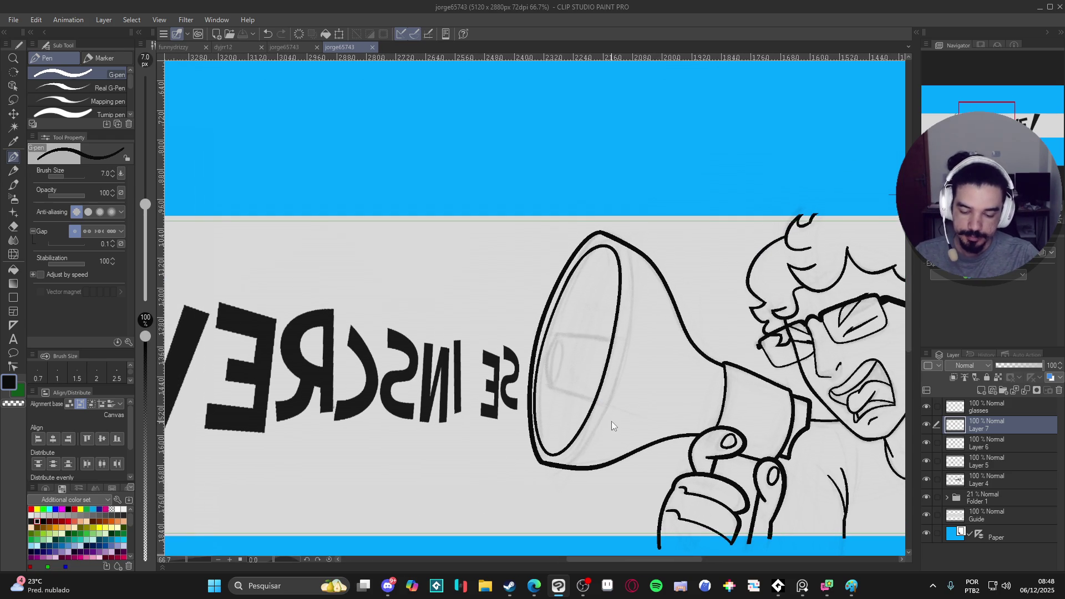
pyautogui.press('w')
pyautogui.click(613, 419)
pyautogui.hotkey('ctrl', 'd')
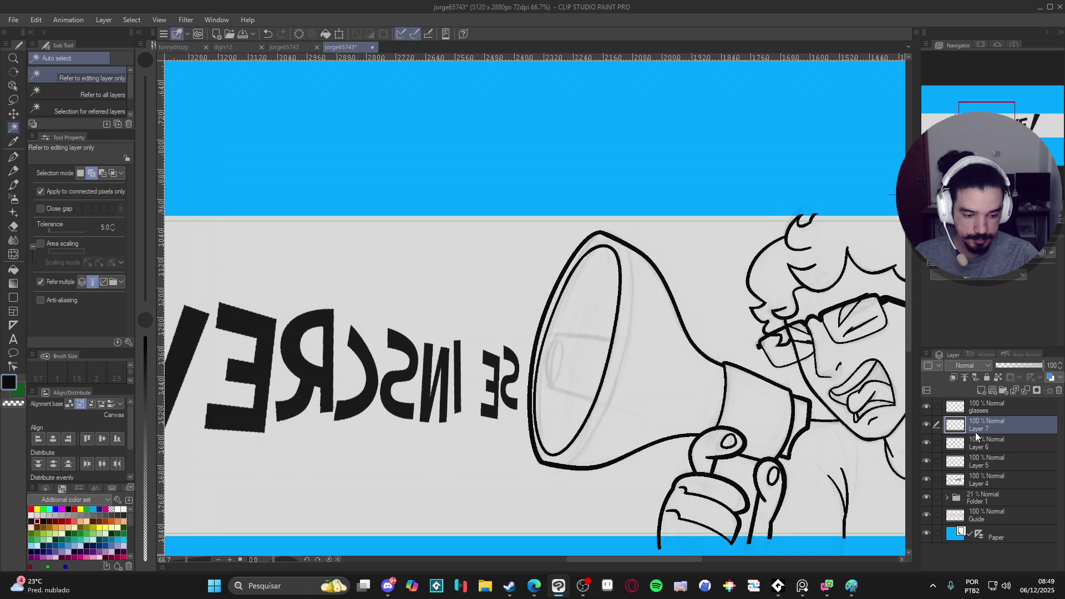
# Step: Merge the megaphone rim and ink layers down into Layer 5 and clear the selection
pyautogui.hotkey('ctrl', 'e')
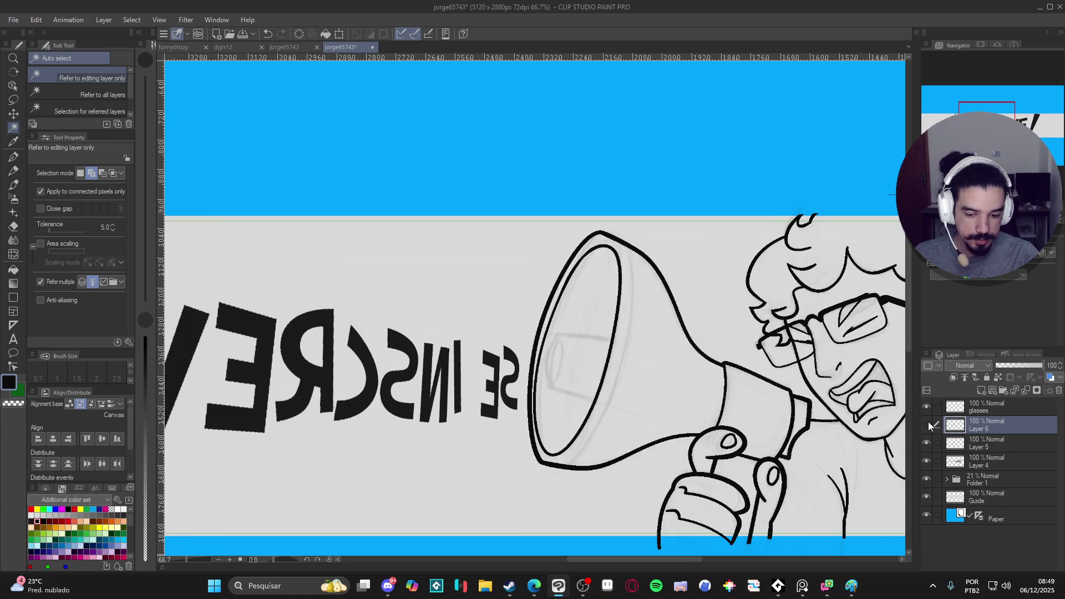
pyautogui.click(927, 424)
pyautogui.click(925, 426)
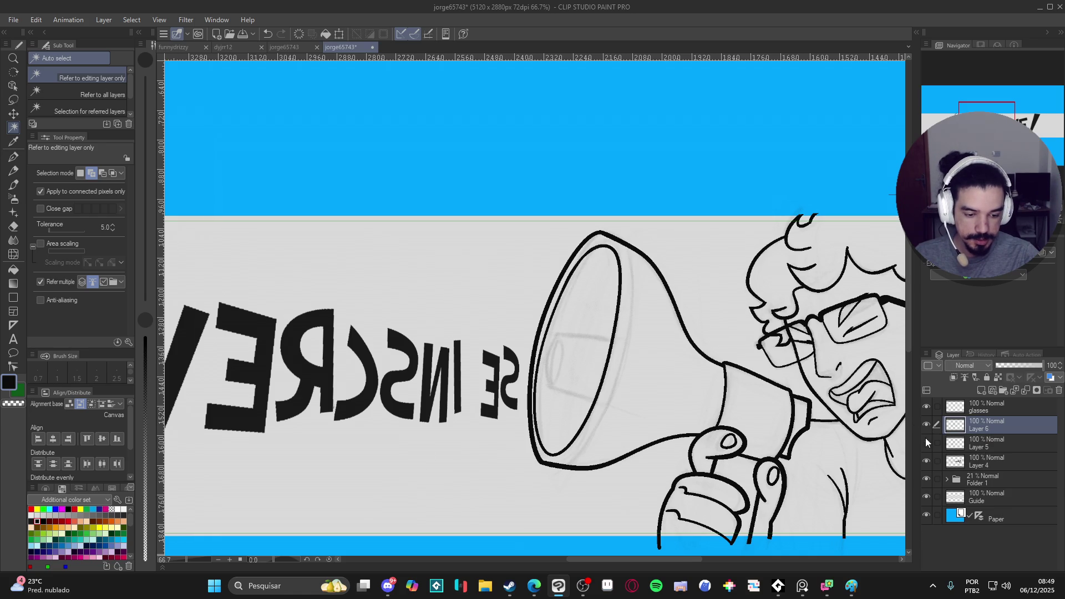
pyautogui.hotkey('ctrl', 'e')
pyautogui.click(926, 425)
pyautogui.click(926, 425)
pyautogui.click(687, 405)
pyautogui.hotkey('ctrl', 'd')
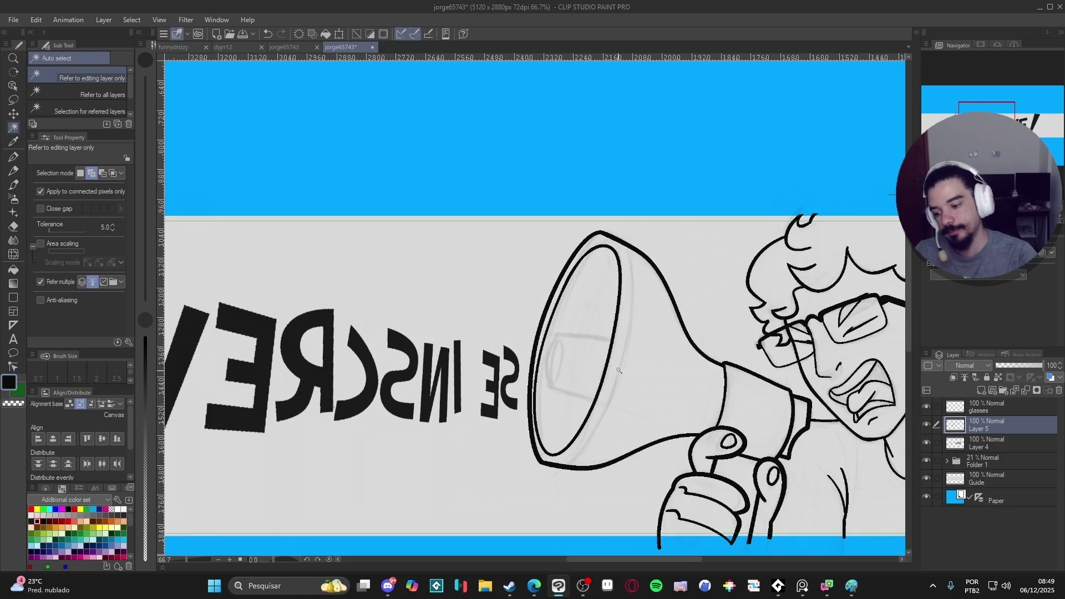
# Step: Redraw the megaphone's inner-left edge with the pen in a rotated view
pyautogui.press('p')
pyautogui.moveTo(604, 344); pyautogui.dragTo(593, 223)
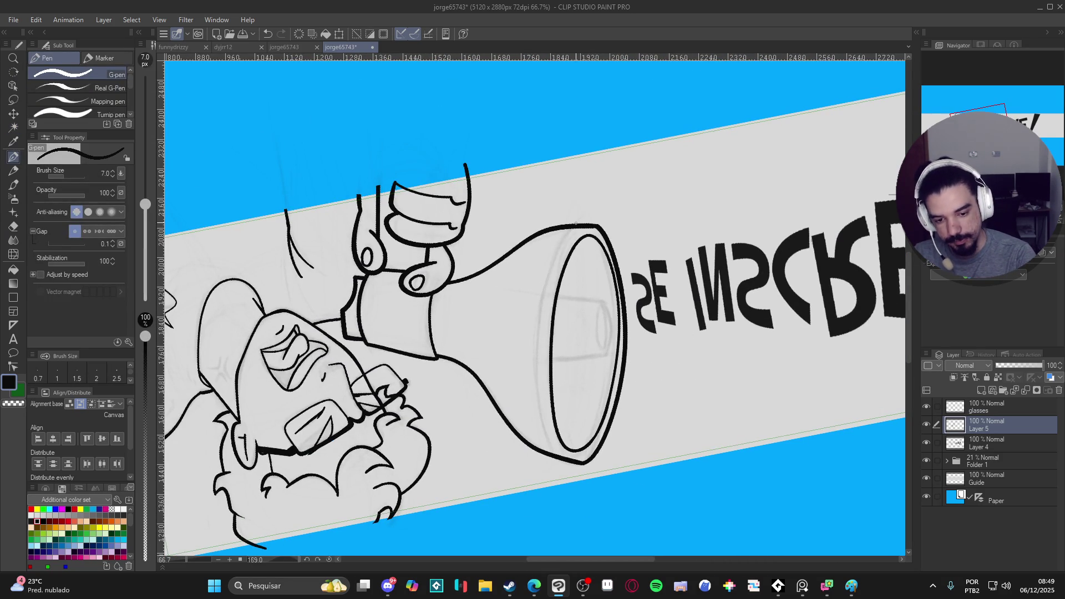
pyautogui.moveTo(566, 236)
pyautogui.mouseDown()
pyautogui.moveTo(543, 300)
pyautogui.moveTo(536, 383)
pyautogui.moveTo(560, 455)
pyautogui.mouseUp()
pyautogui.hotkey('ctrl', 'z')
pyautogui.moveTo(571, 228)
pyautogui.mouseDown()
pyautogui.moveTo(550, 272)
pyautogui.moveTo(536, 382)
pyautogui.moveTo(555, 455)
pyautogui.mouseUp()
# Step: Level the view on the megaphone, save the drawing, and raise the pen size to 10
pyautogui.press('r')
pyautogui.moveTo(752, 407)
pyautogui.mouseDown()
pyautogui.moveTo(327, 377)
pyautogui.moveTo(650, 489)
pyautogui.mouseUp()
pyautogui.press('p')
pyautogui.moveTo(785, 403); pyautogui.dragTo(830, 452)
pyautogui.hotkey('ctrl', 's')
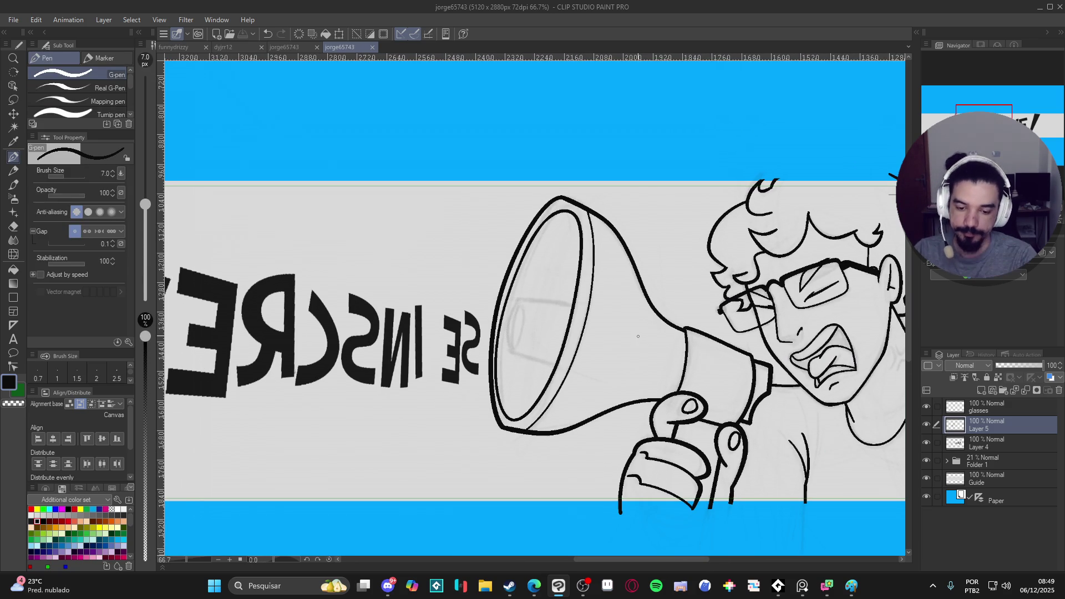
pyautogui.press(']')
pyautogui.press(']')
pyautogui.moveTo(643, 342); pyautogui.dragTo(653, 372)
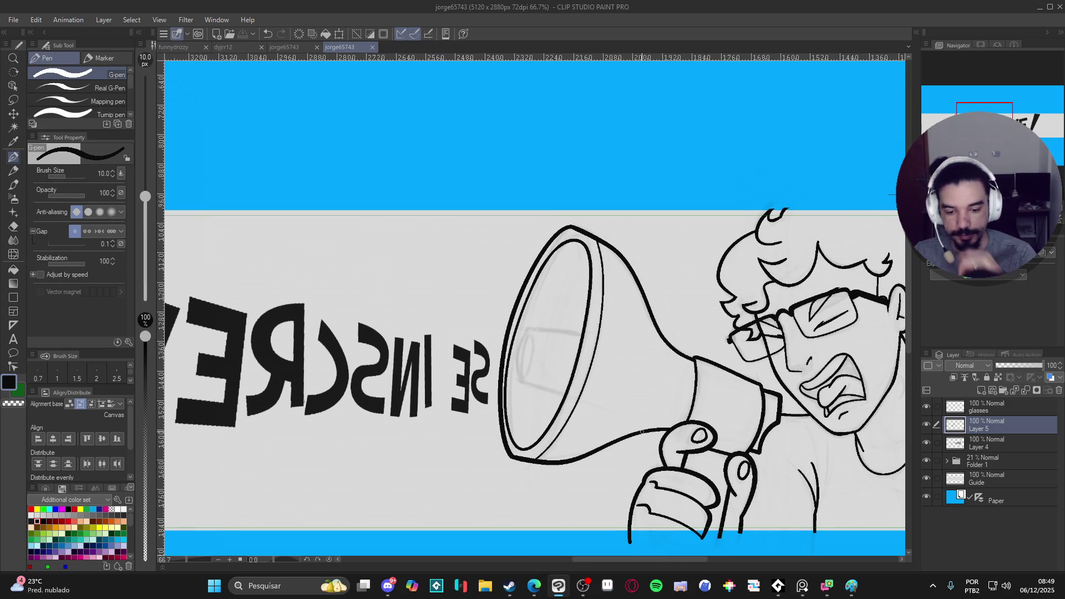
# Step: On a new layer above Layer 5, draw a straight line down from the rim into the bell
pyautogui.hotkey('ctrl', 'shift', 'n')
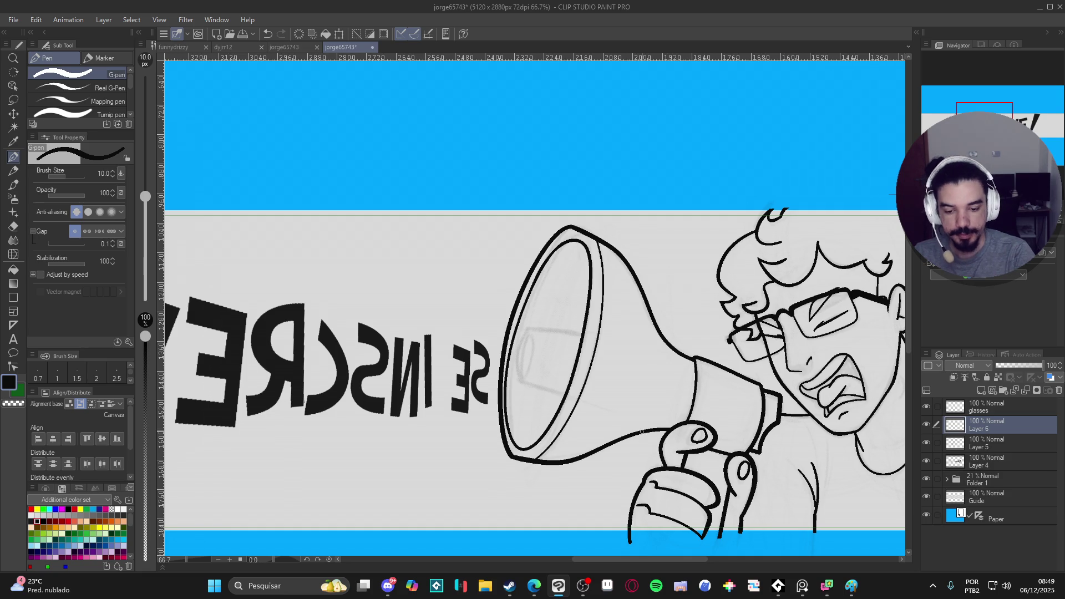
pyautogui.moveTo(642, 431)
pyautogui.mouseDown()
pyautogui.moveTo(649, 355)
pyautogui.moveTo(619, 267)
pyautogui.mouseUp()
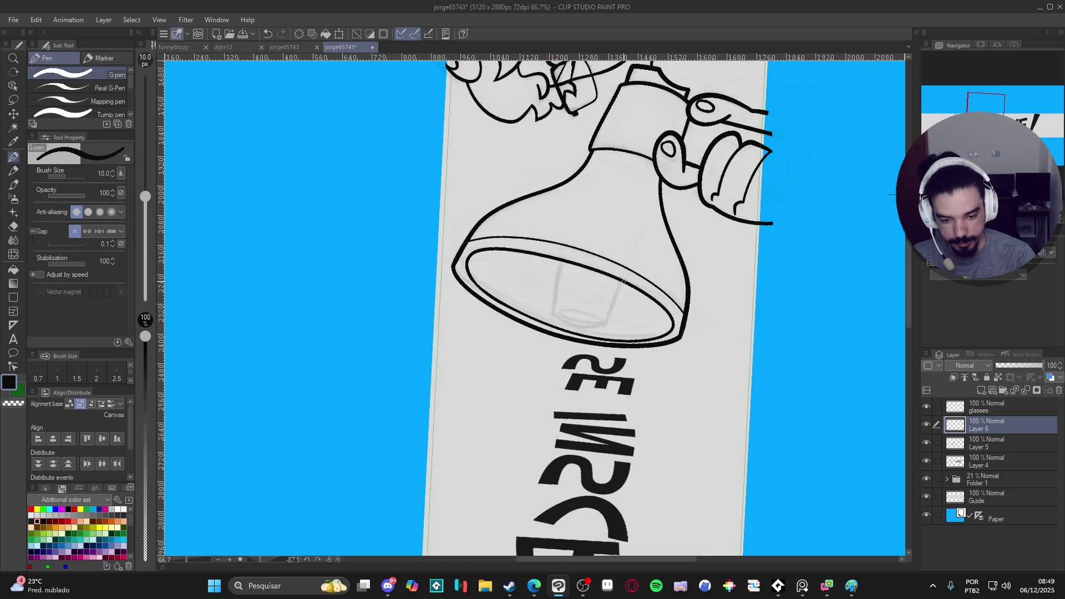
pyautogui.moveTo(625, 267); pyautogui.dragTo(594, 353)
pyautogui.hotkey('ctrl', 'z')
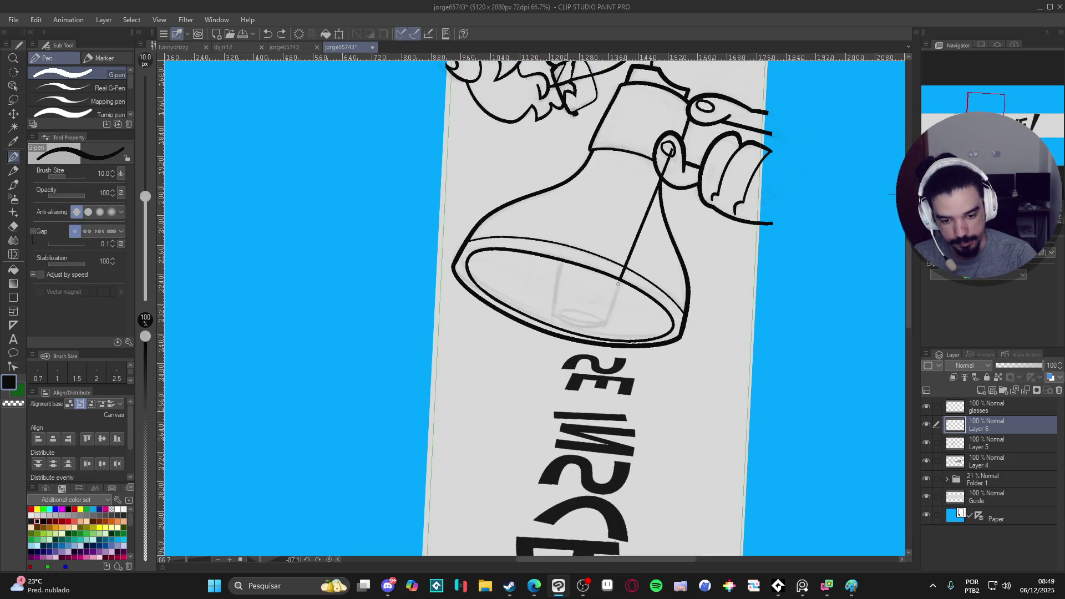